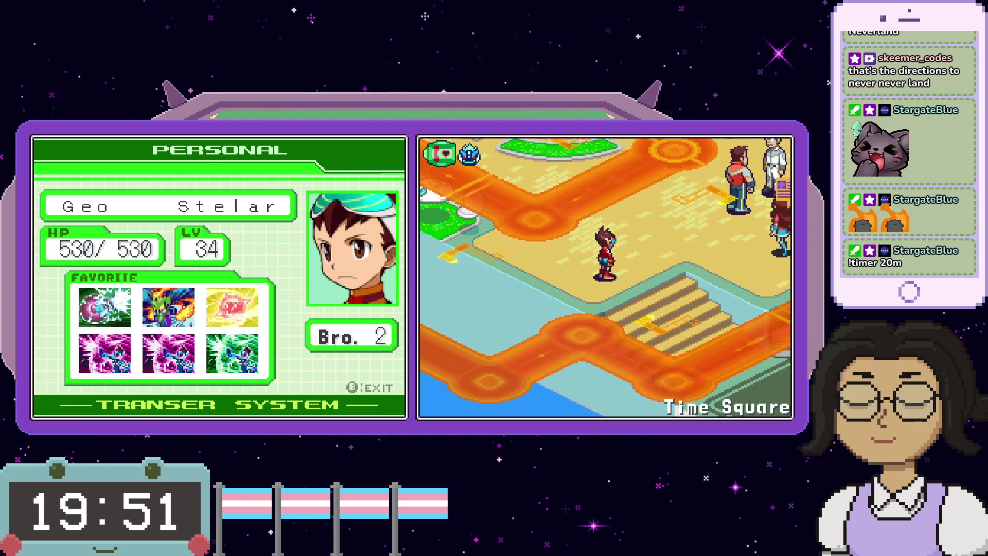
- Walk Geo through Time Square, talking to a townsperson by the crowd, then EM Wave Change
key(Right)
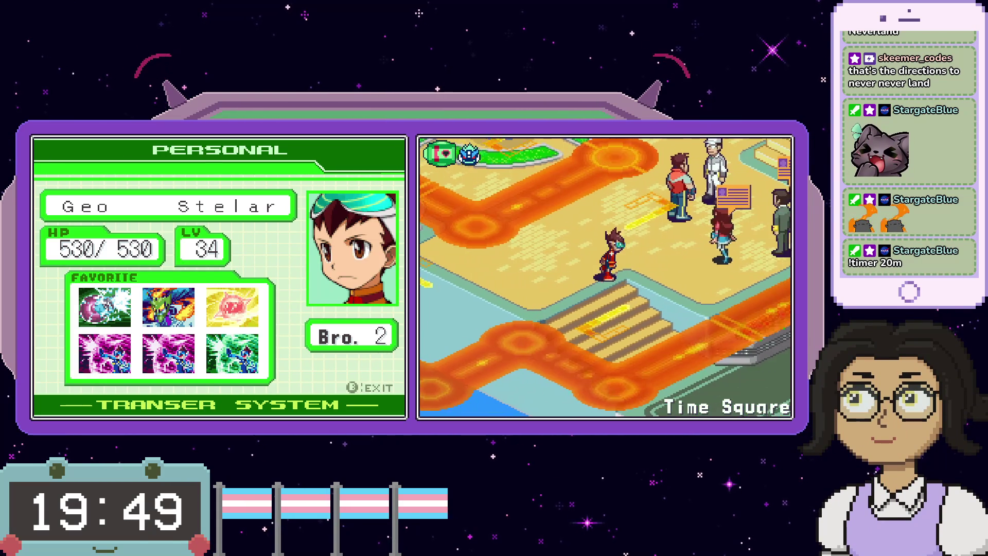
key(x)
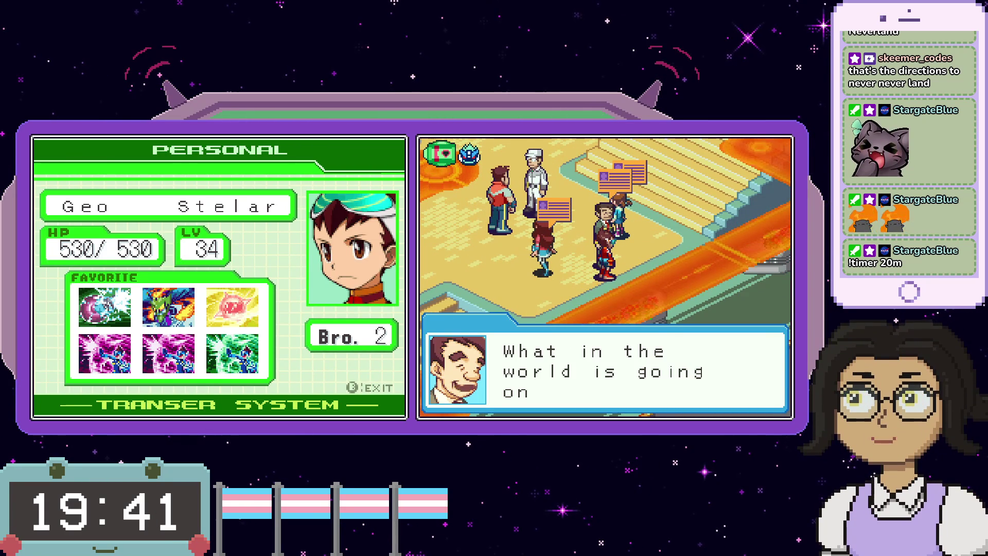
key(Up)
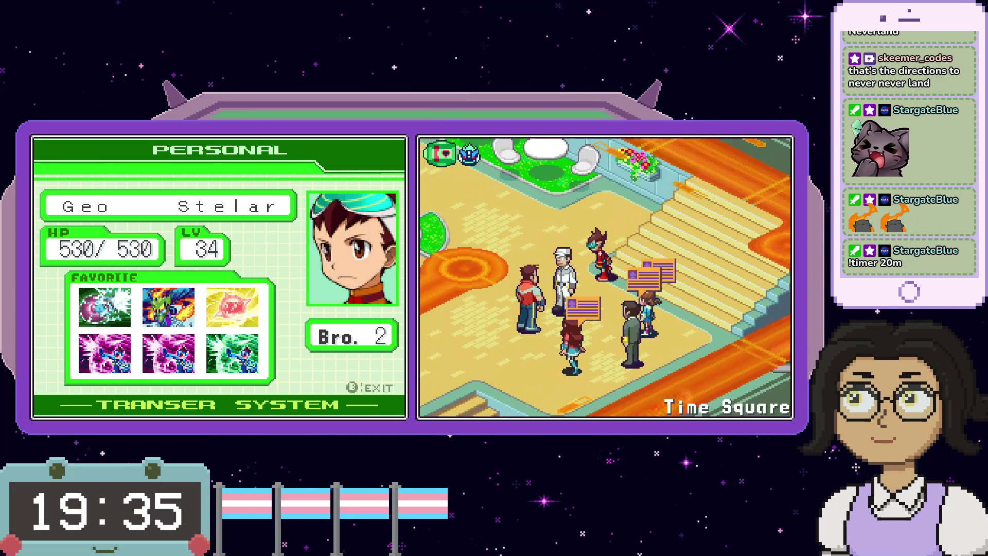
key(Up)
key(Up)
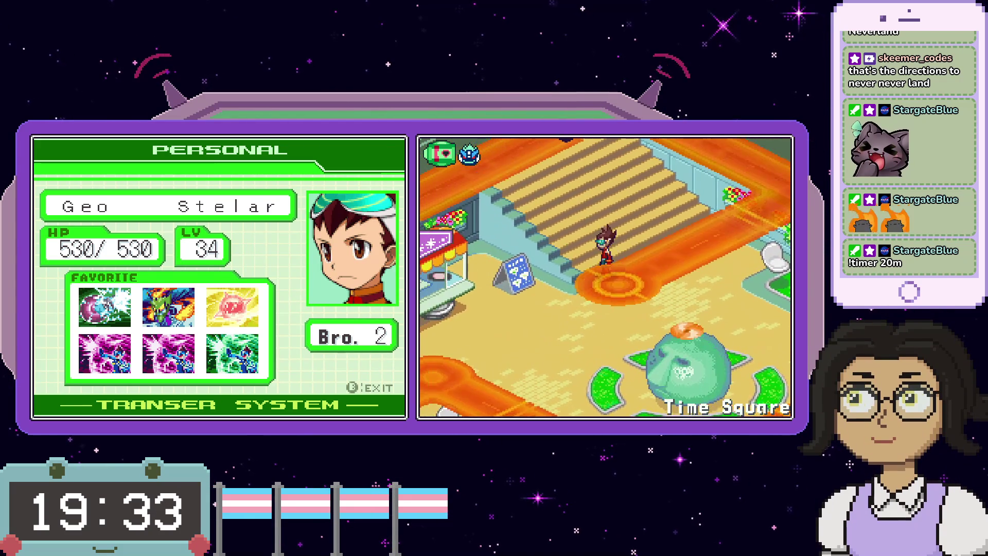
key(Right)
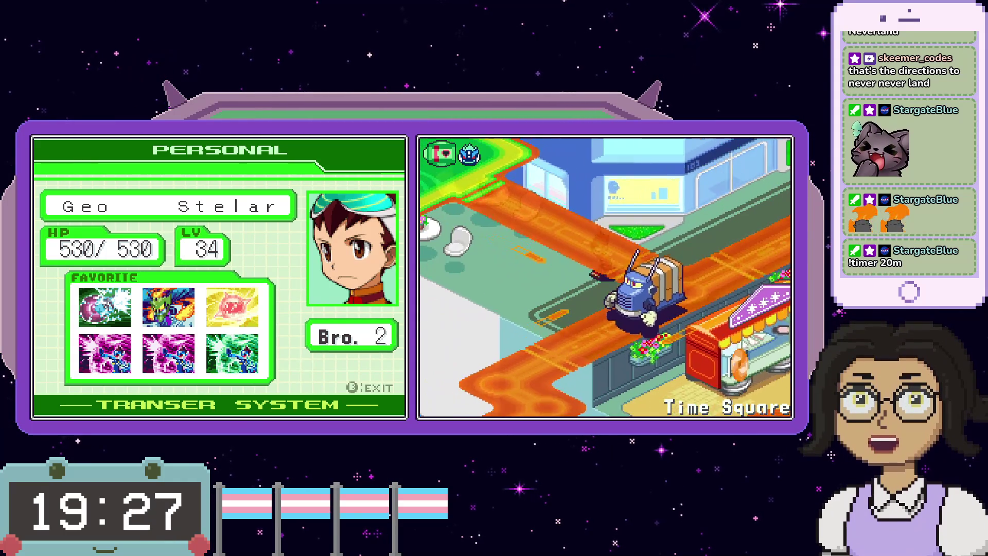
key(Up)
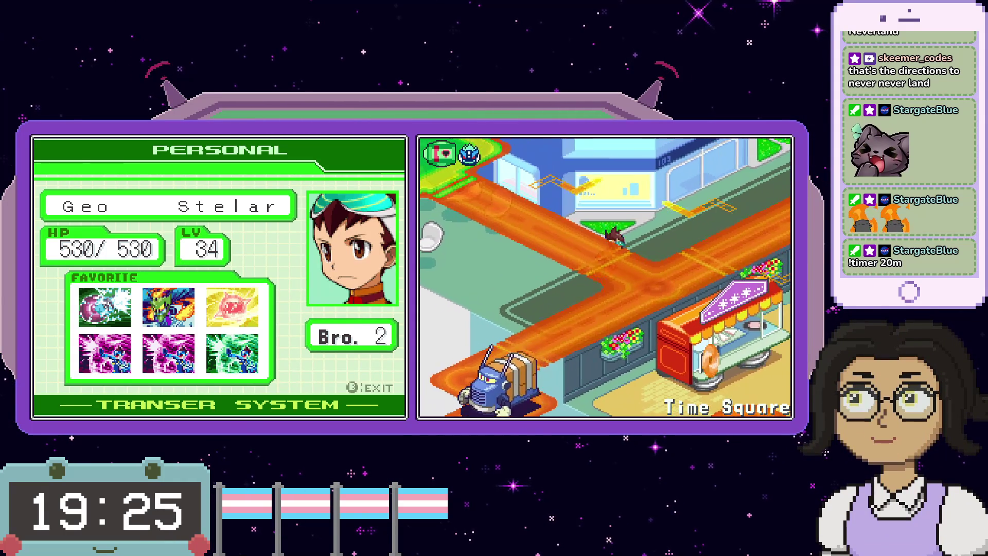
key(Up)
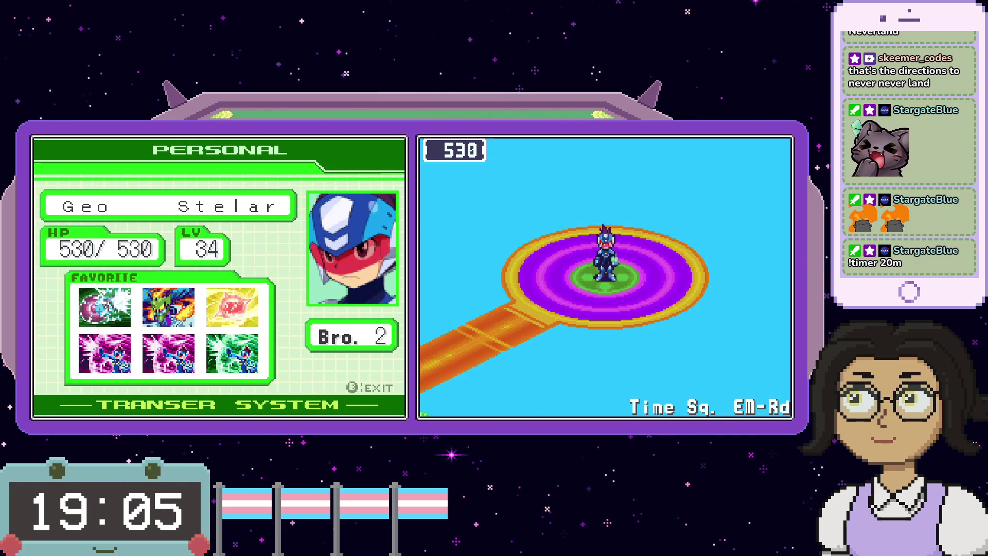
- Walk Mega Man along the wave road and talk with the yellow Wizard
key(Down)
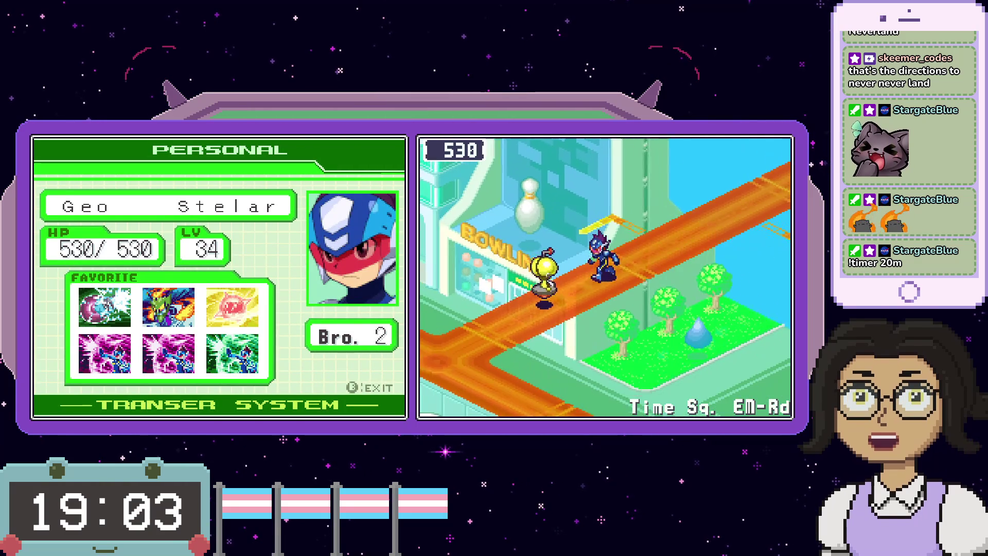
key(Up)
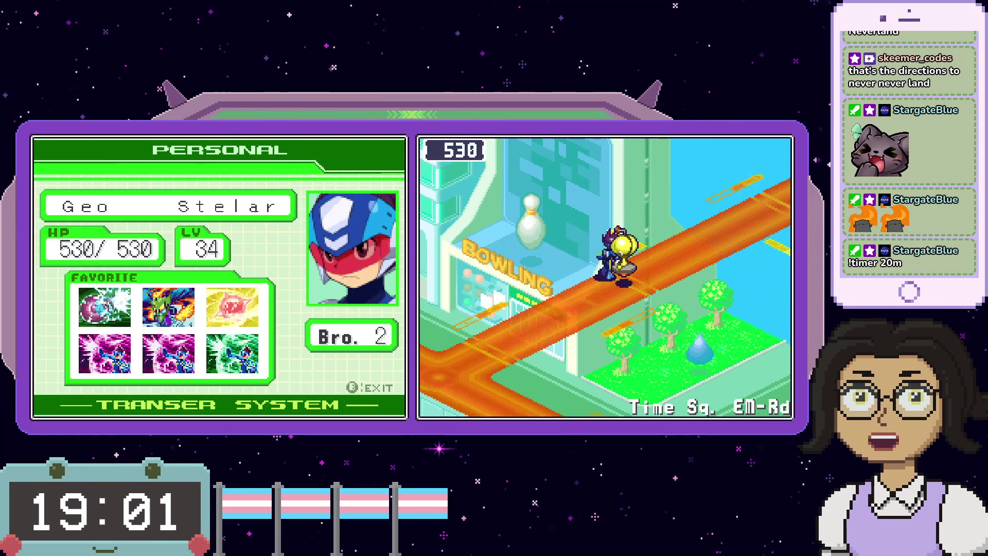
key(Down)
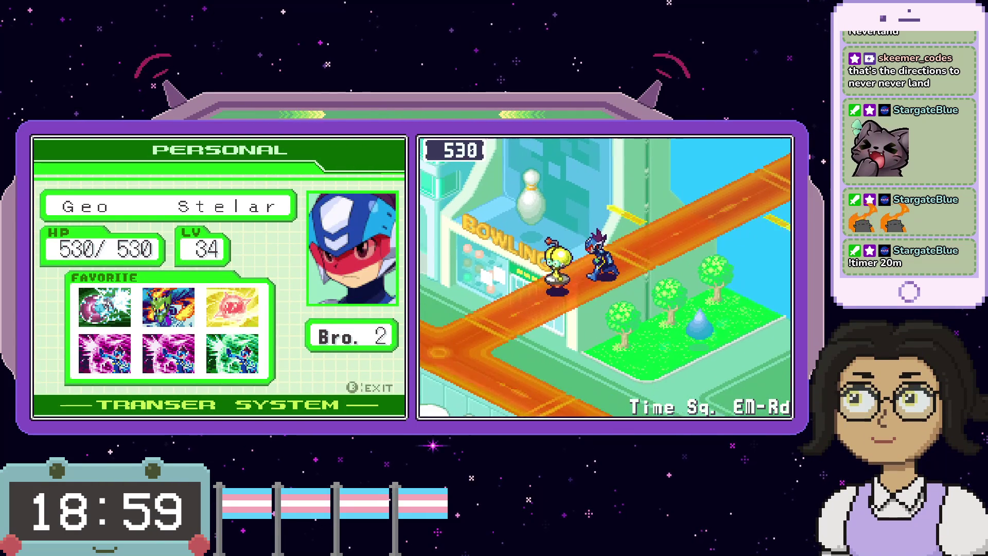
key(x)
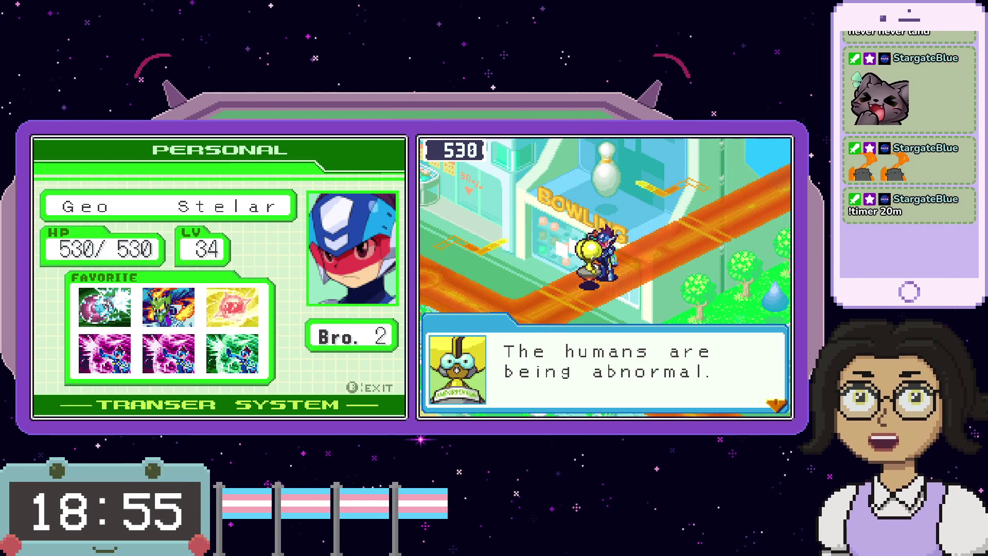
key(x)
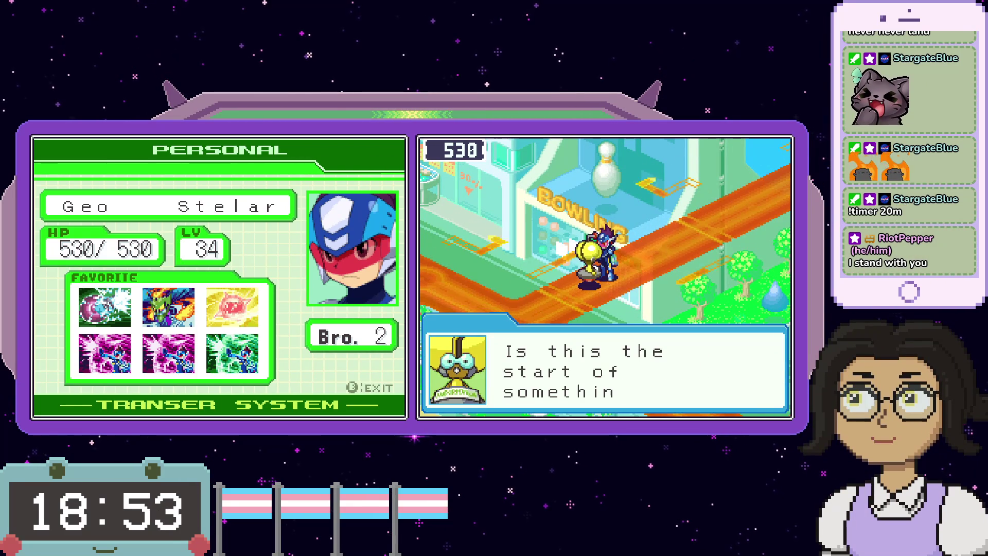
key(x)
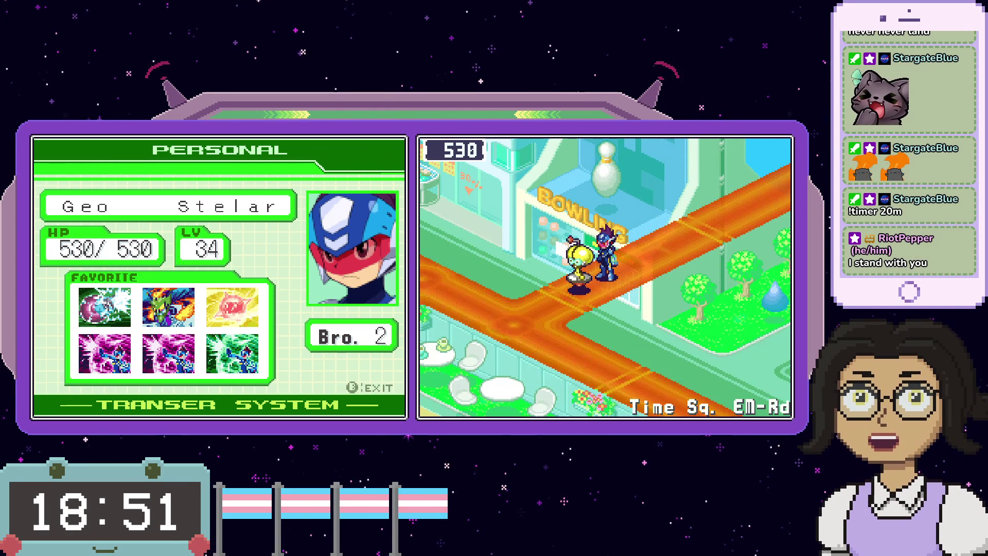
- Collect HPMem20 from the Mystery Wave on the green platform, raising max HP to 550
key(Down)
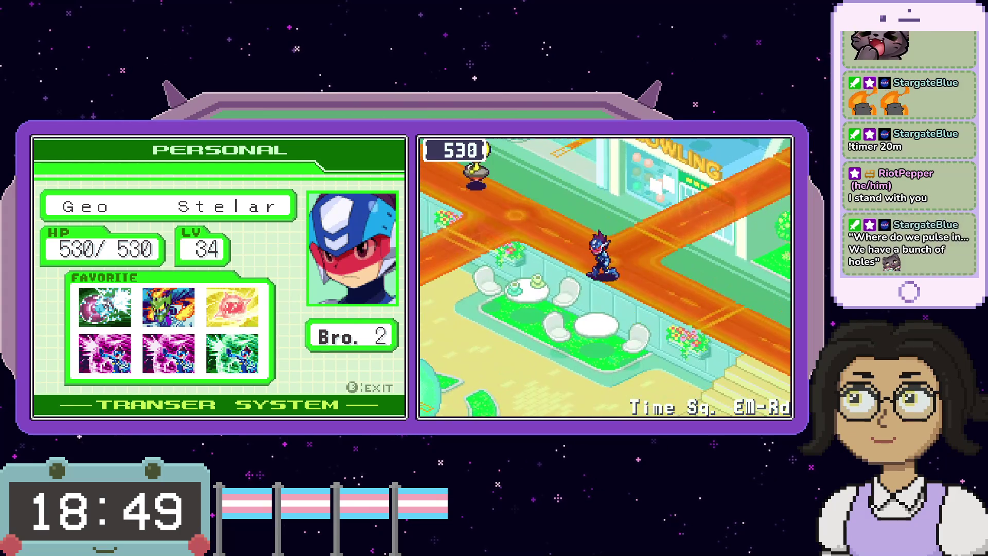
key(Right)
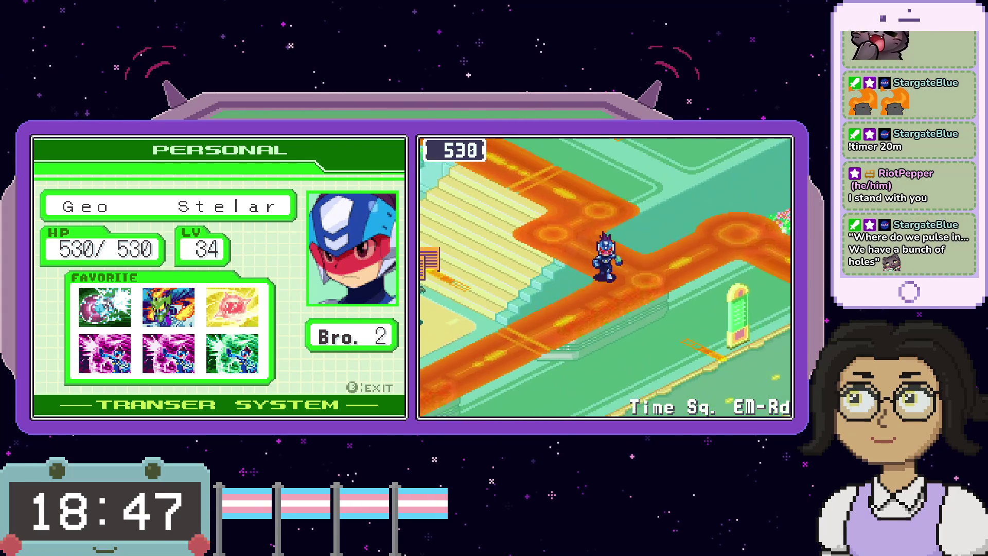
key(Right)
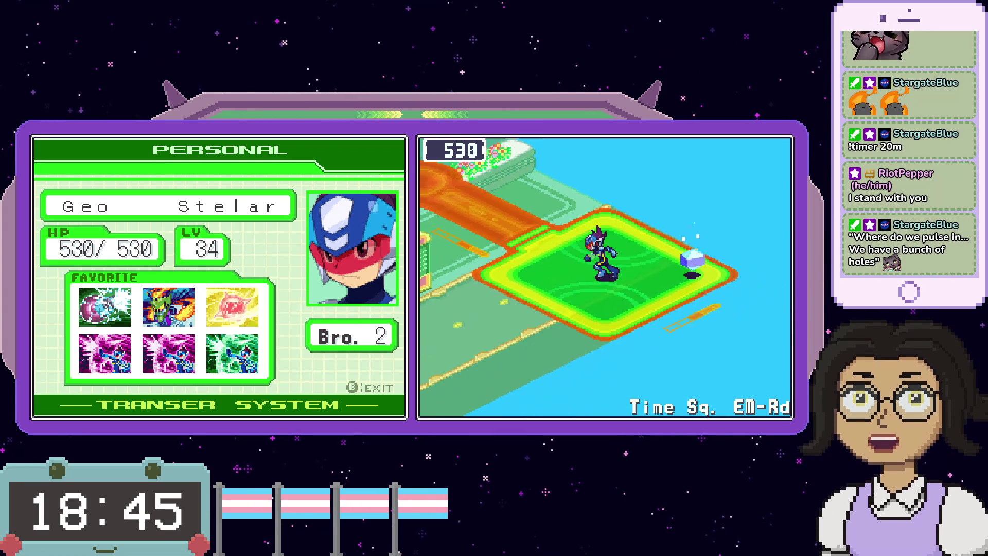
key(x)
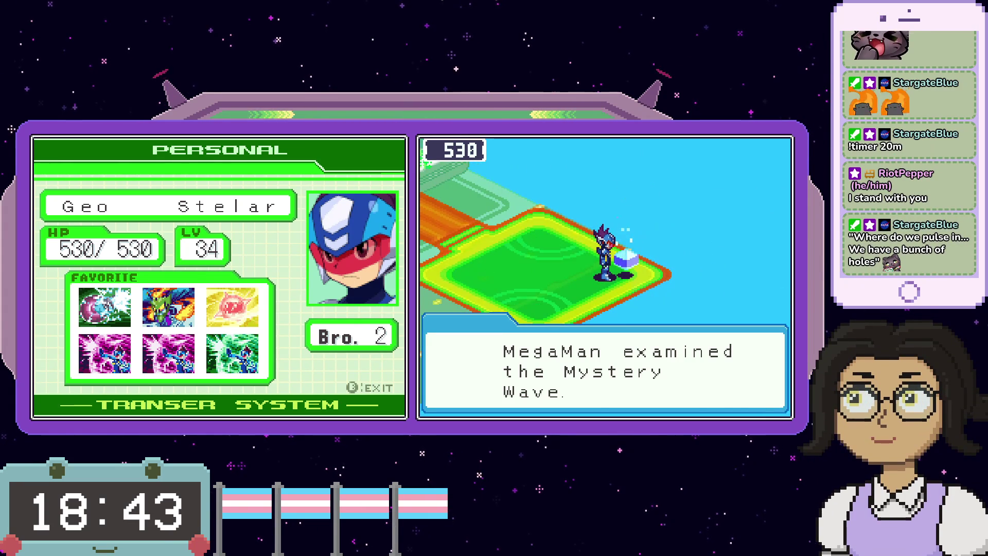
key(x)
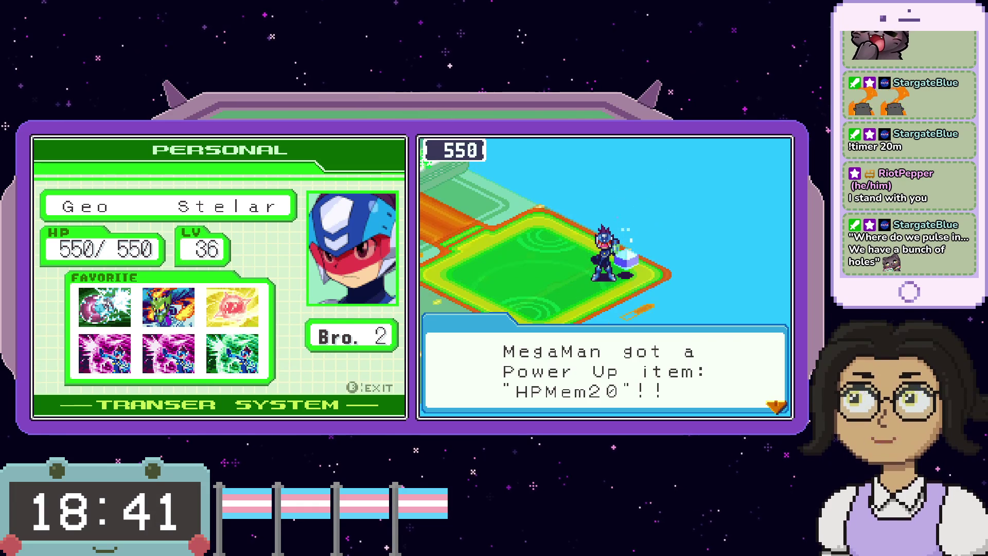
key(x)
key(Left)
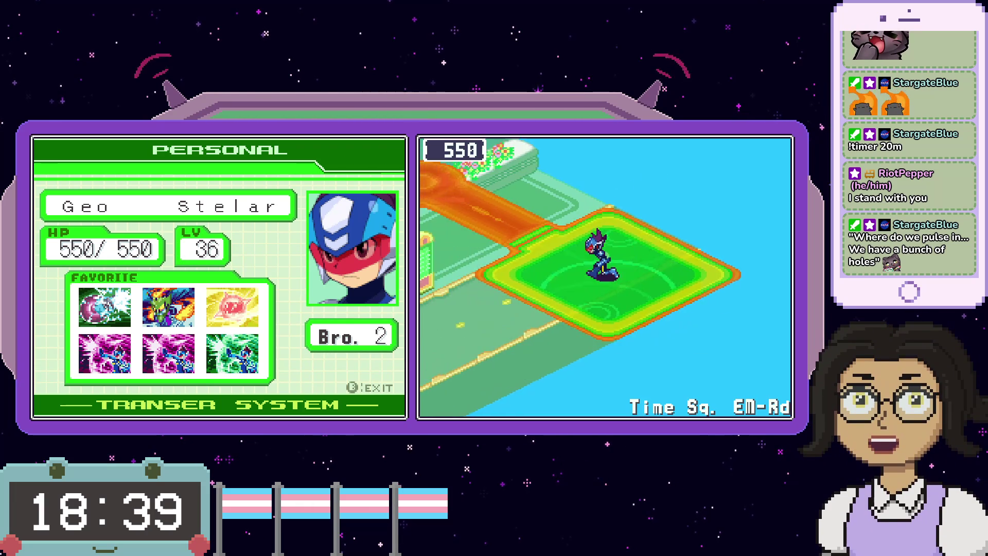
key(Left)
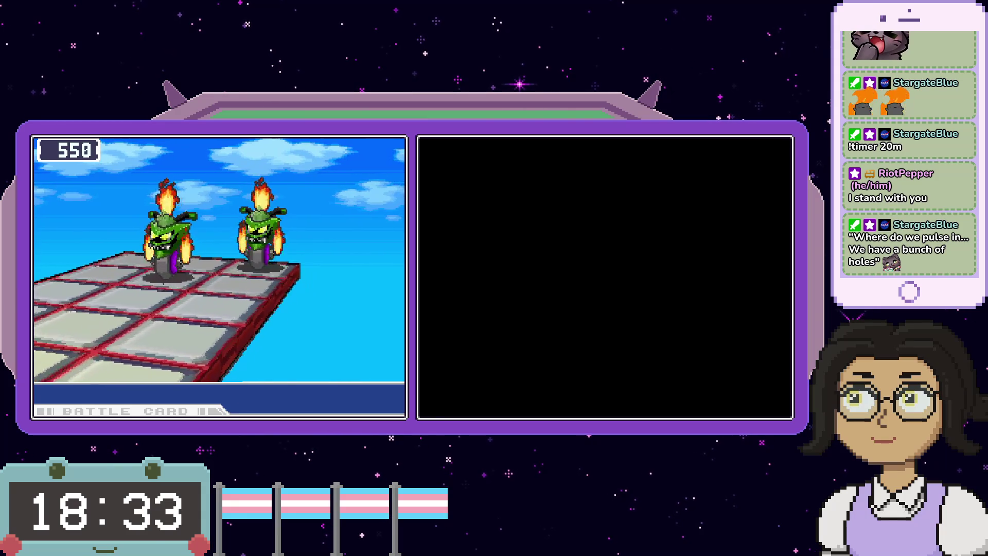
- Browse the Custom screen's cards (TailBurnr1, FireBzook1, CygnusWing, FireRing2) and dismiss the battle tip
key(Down)
key(Right)
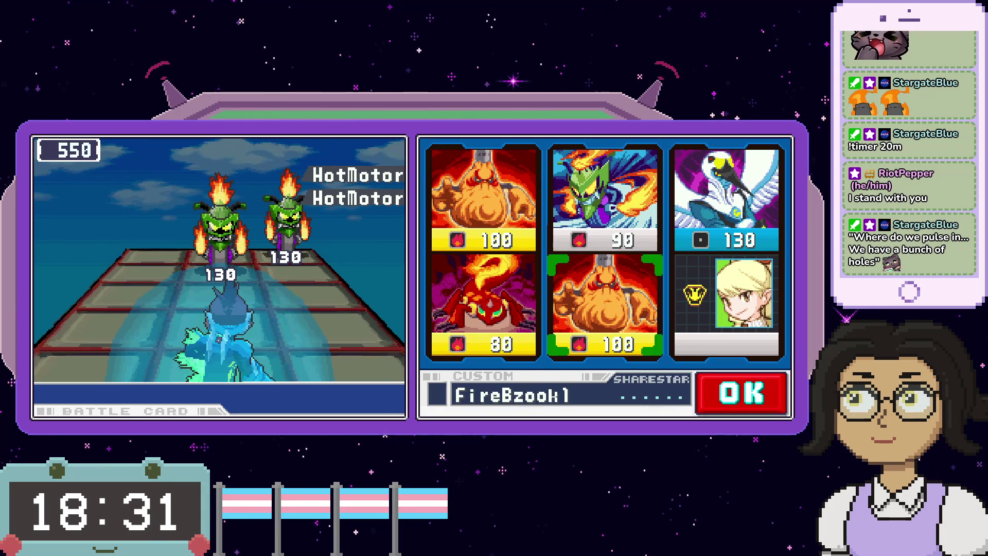
key(Right)
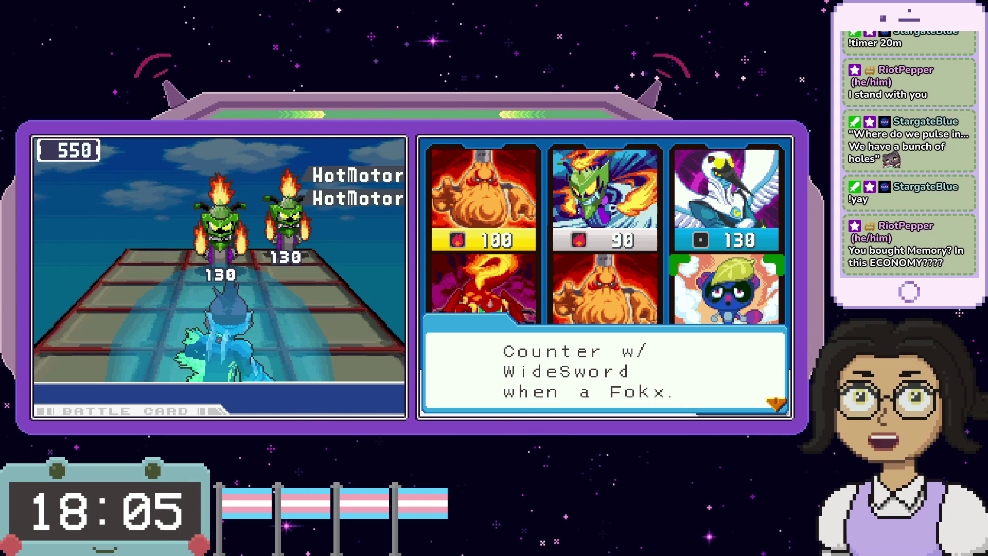
key(x)
key(Left)
key(Up)
key(Right)
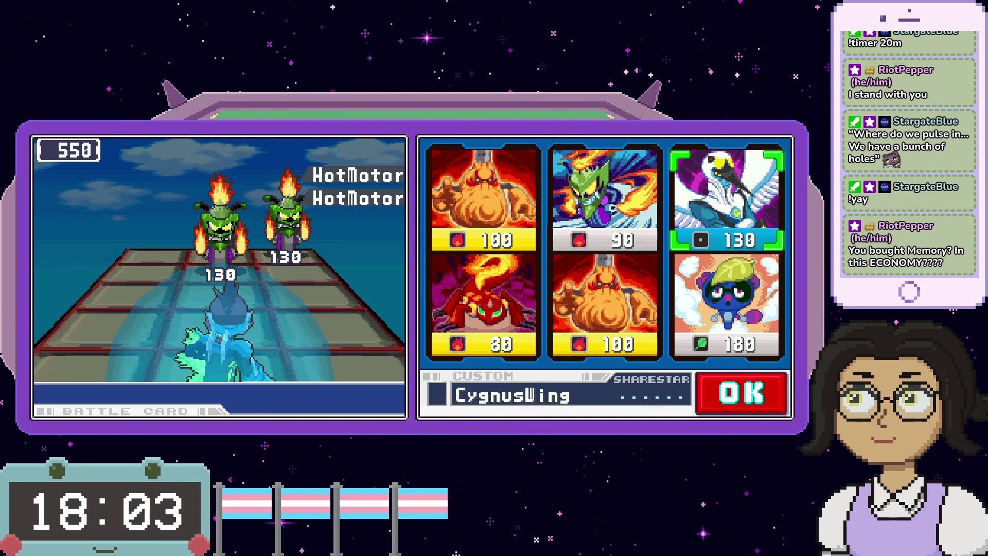
key(Left)
key(Left)
key(Down)
key(Right)
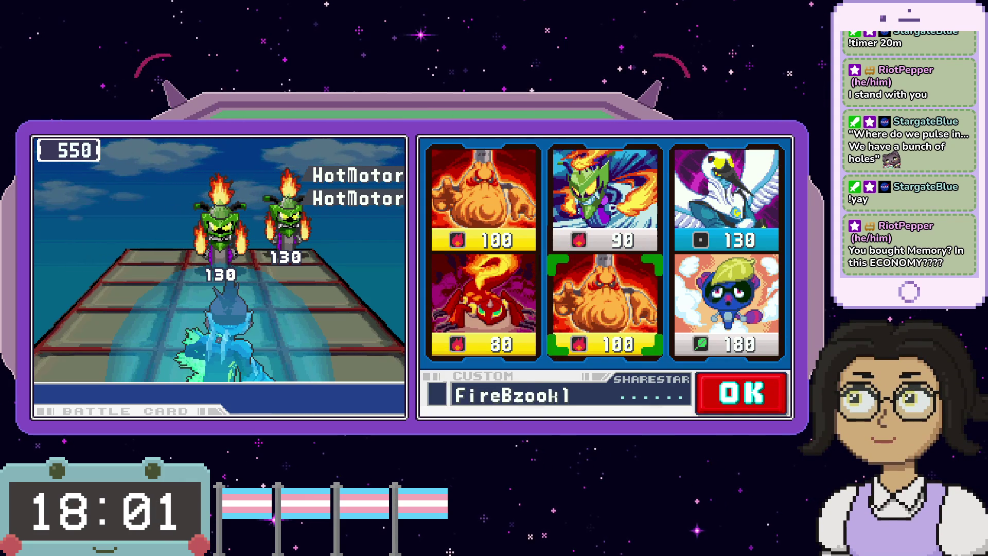
key(Right)
- Choose Fokx-Fu2, two FireBzook1 and FireRing2, and confirm the hand
key(x)
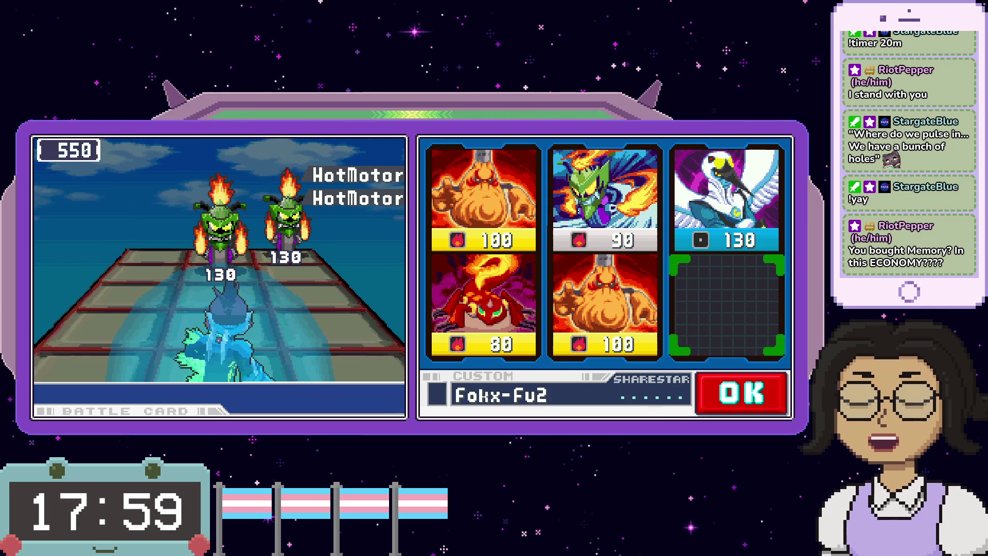
key(Left)
key(Up)
key(x)
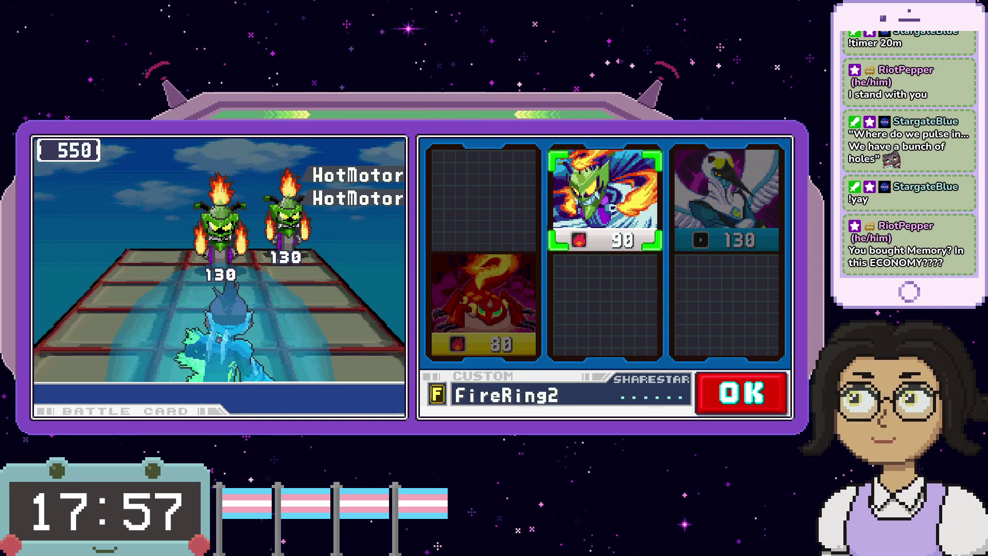
key(Right)
key(Down)
key(Left)
key(Up)
key(x)
key(Down)
key(Right)
key(Right)
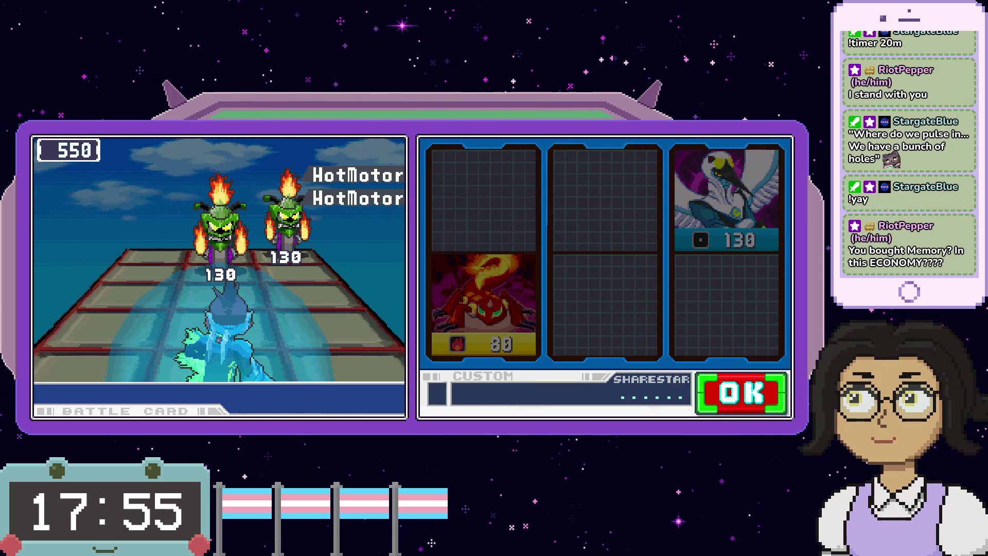
key(x)
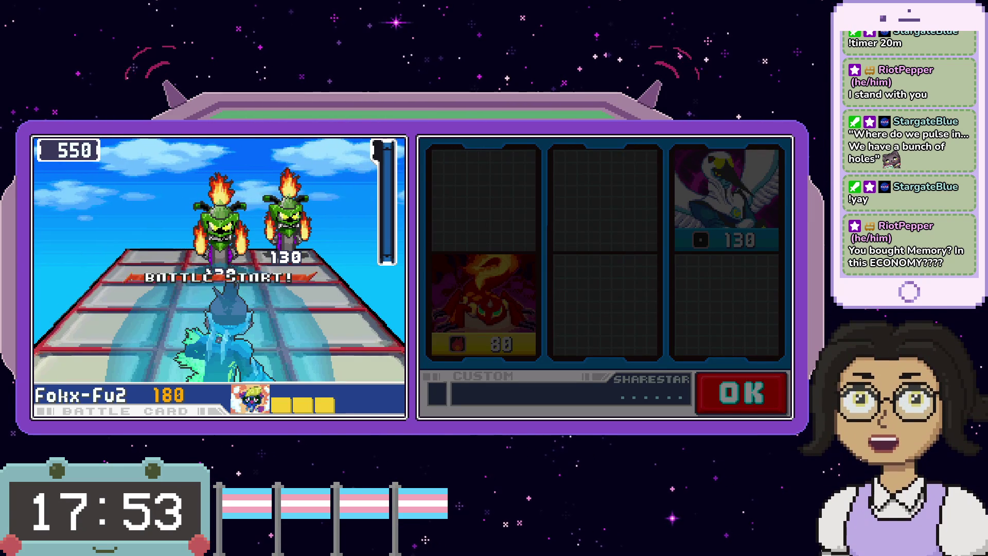
- Delete the HotMotor bikes with Fokx-Fu2, FireBzook1 and FireRing2, then close the Busting Lv 7 results
key(x)
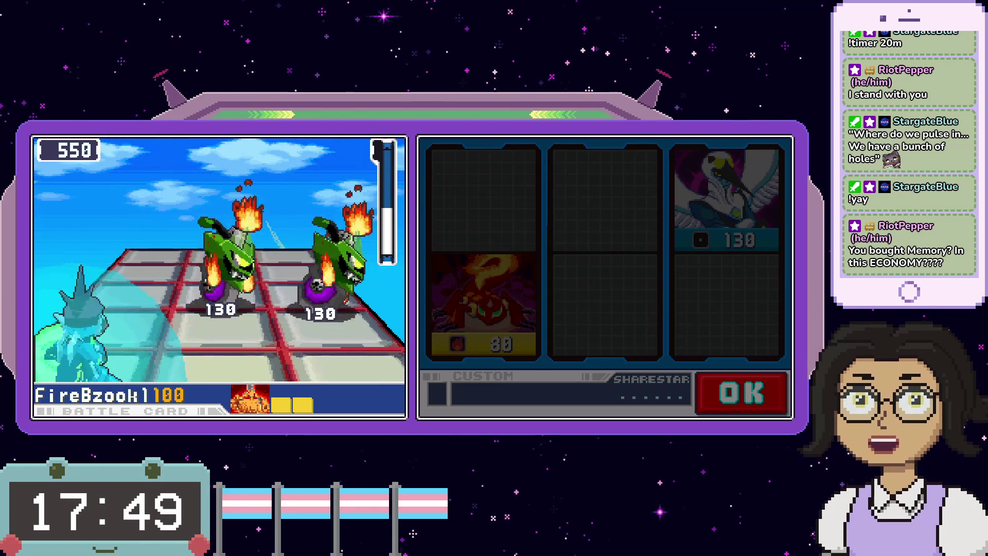
key(Right)
key(x)
key(Left)
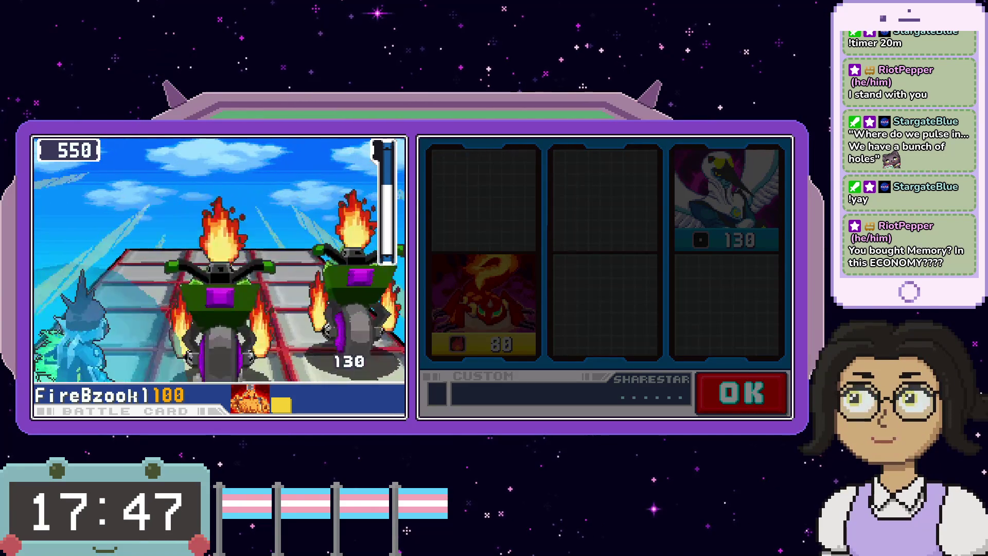
key(Right)
key(x)
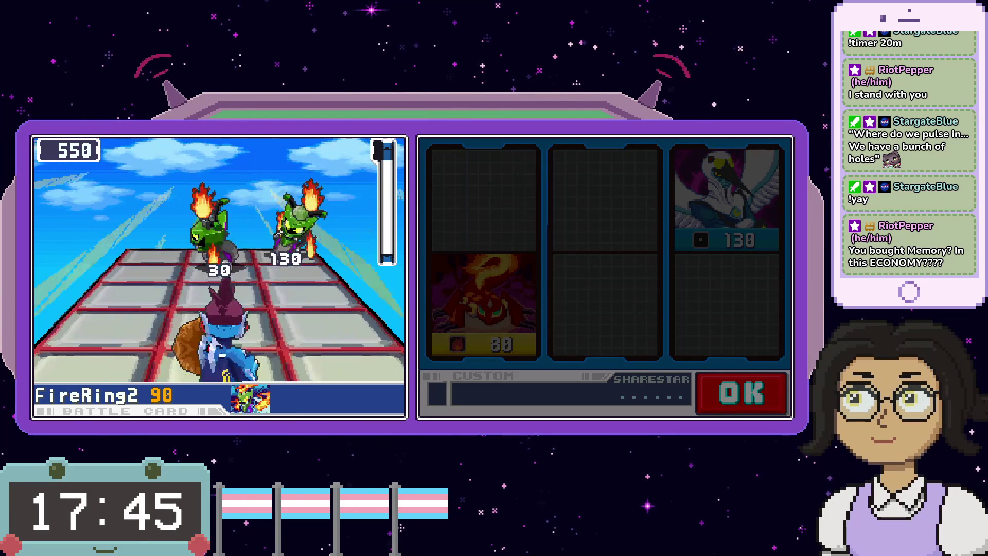
key(Left)
key(Right)
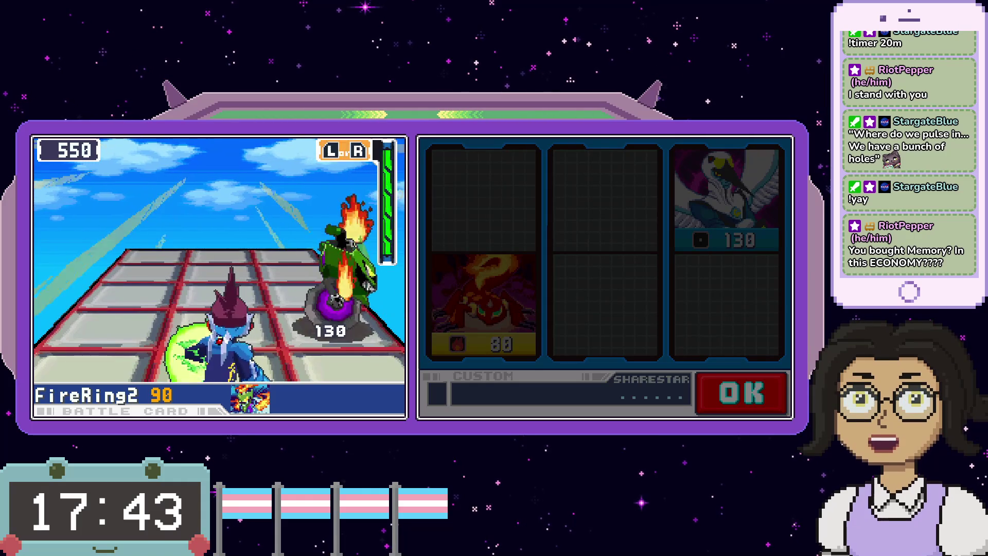
key(x)
key(Left)
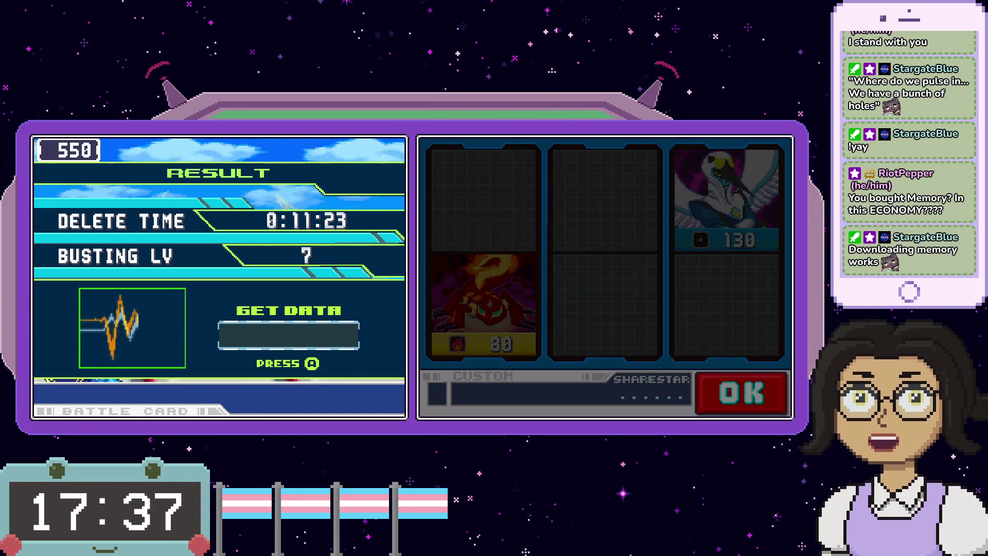
key(x)
key(x)
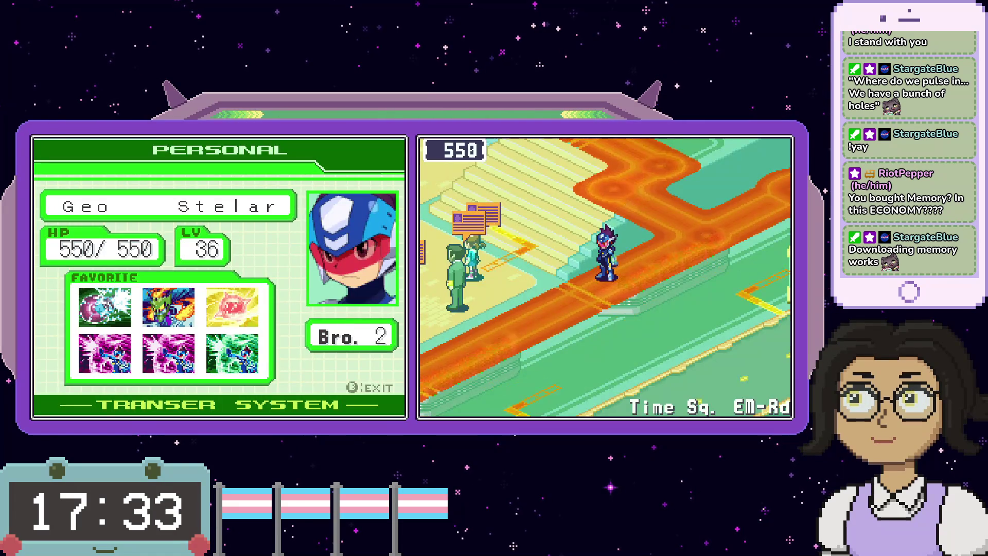
- Walk the wave road to the blue mystery wave and collect IceMeteor2
key(Down)
key(Left)
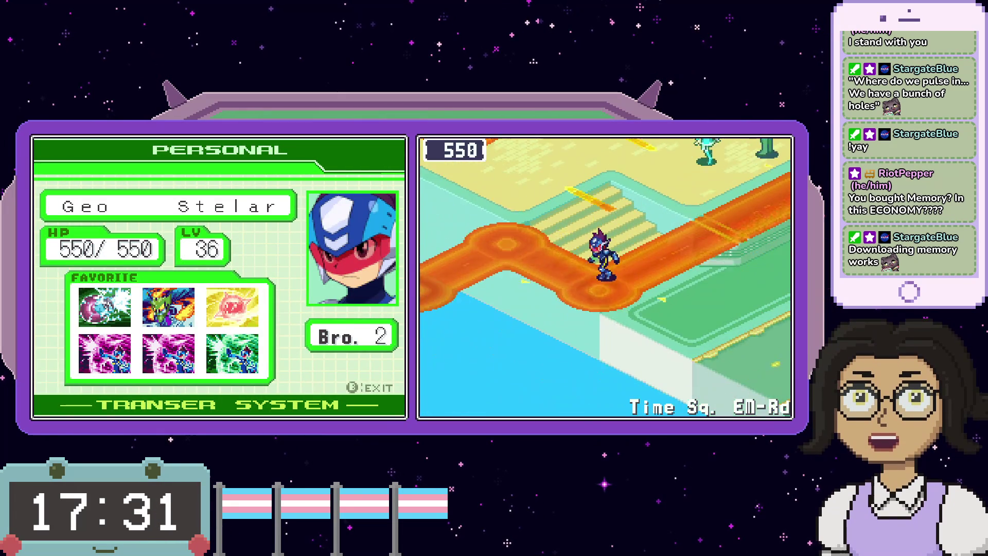
key(Left)
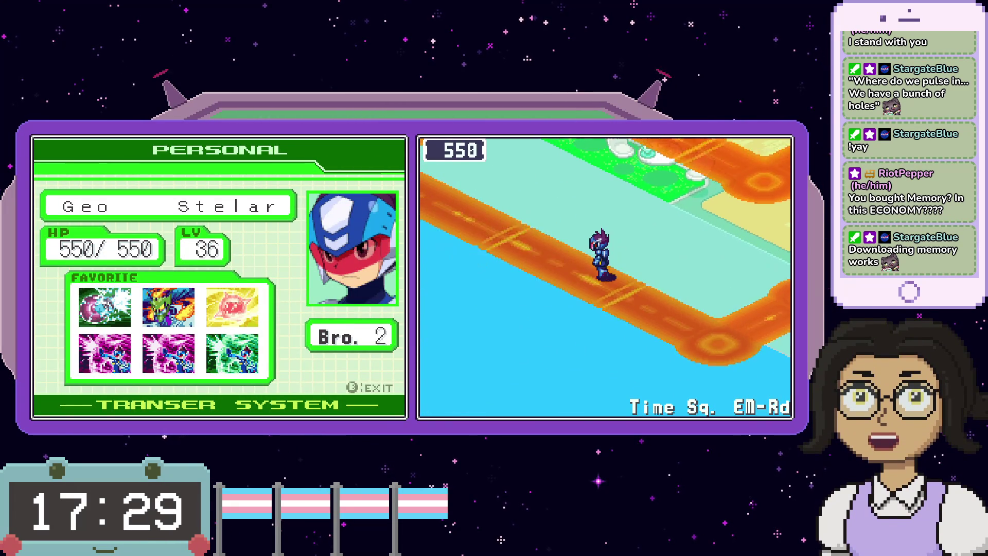
key(Left)
key(x)
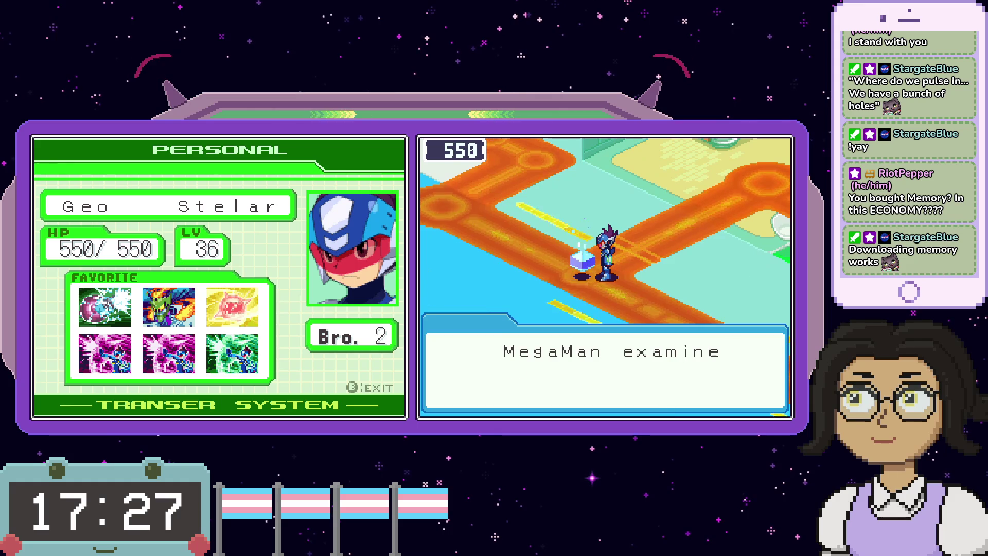
key(x)
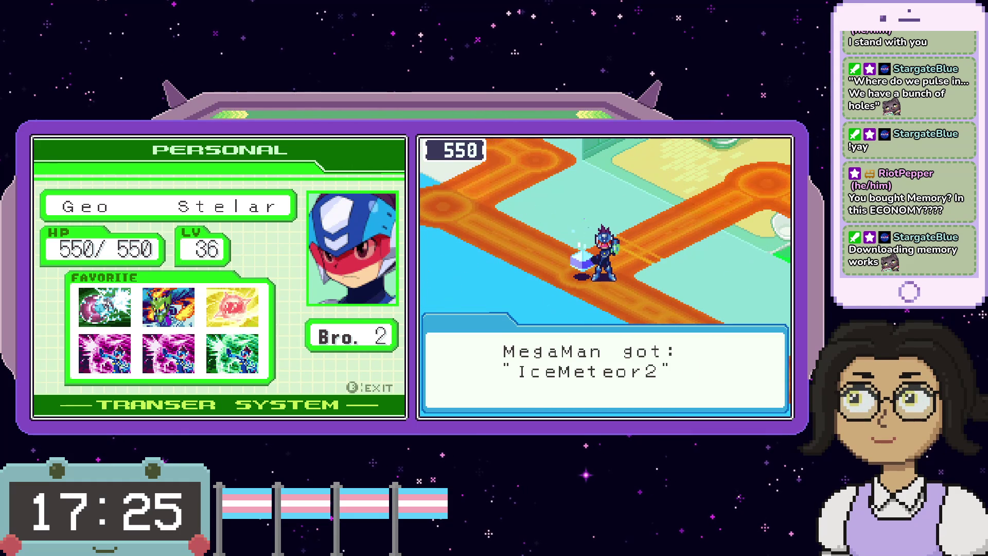
key(x)
- Walk up to the blue truck robot and talk through its dialogue
key(Left)
key(Left)
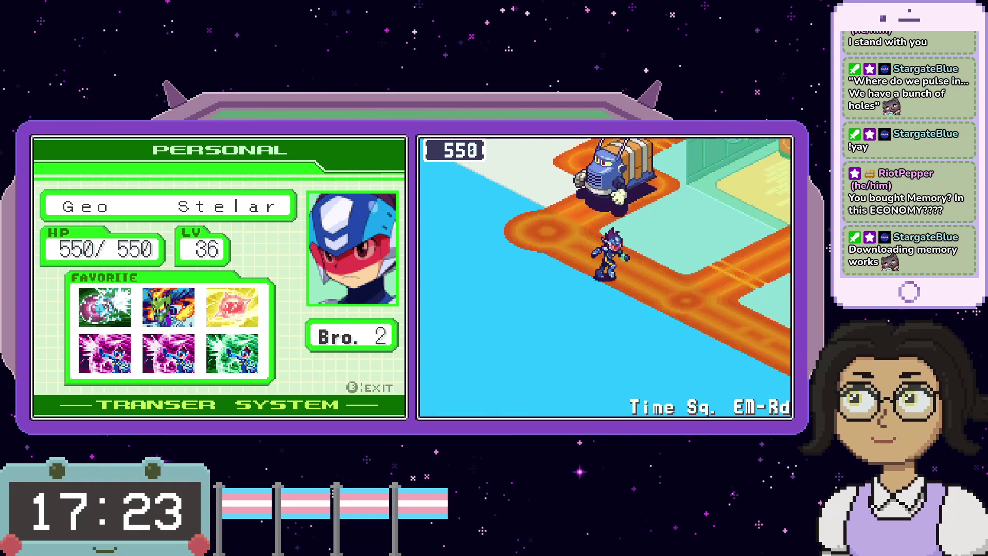
key(Left)
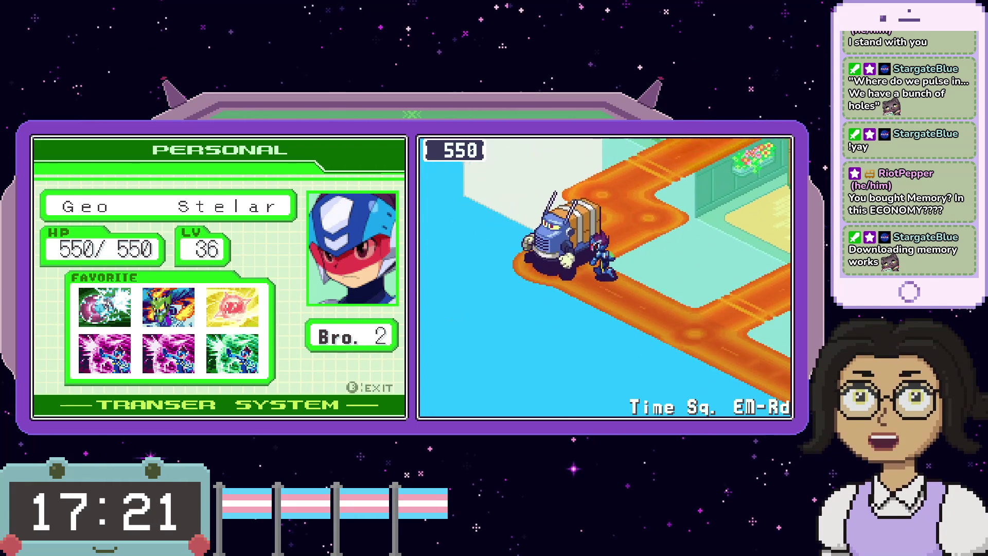
key(Left)
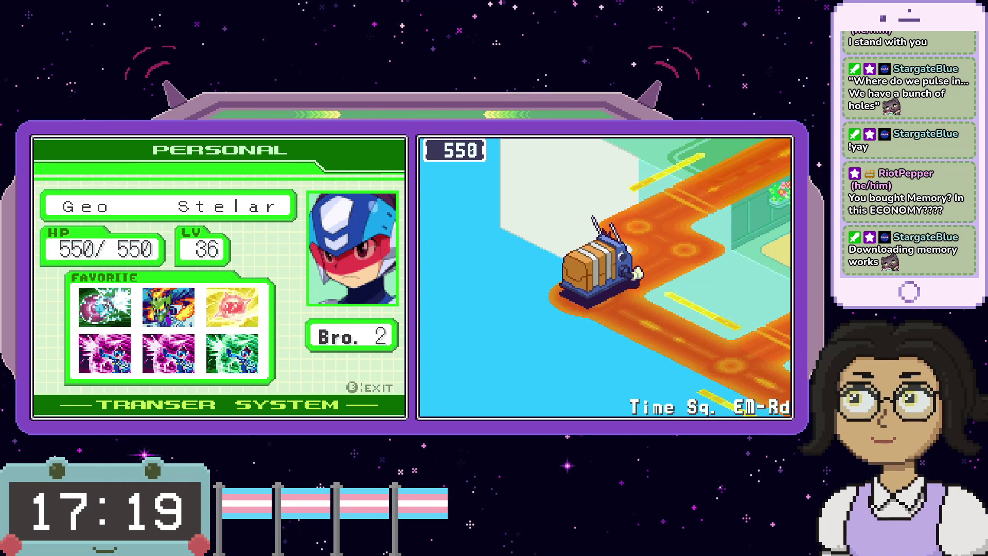
key(x)
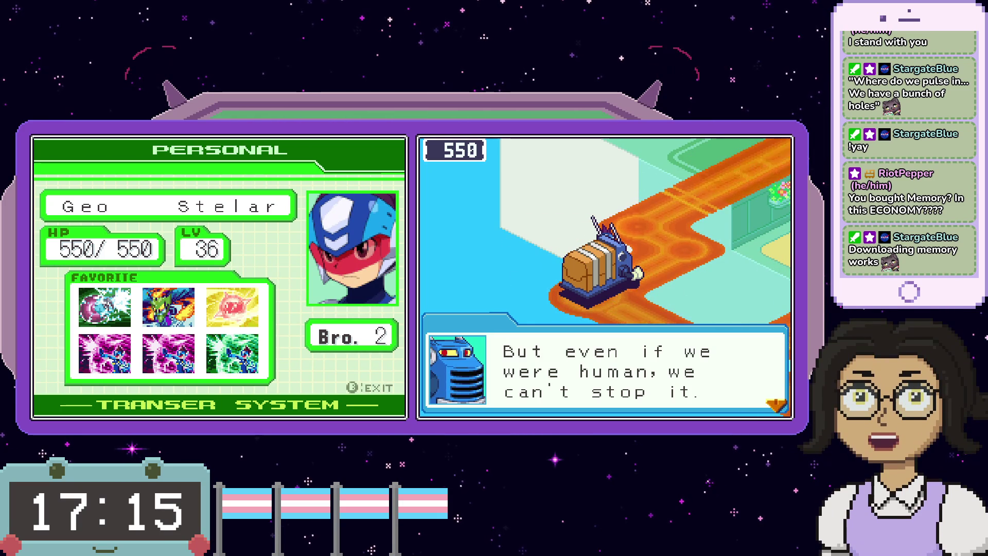
key(x)
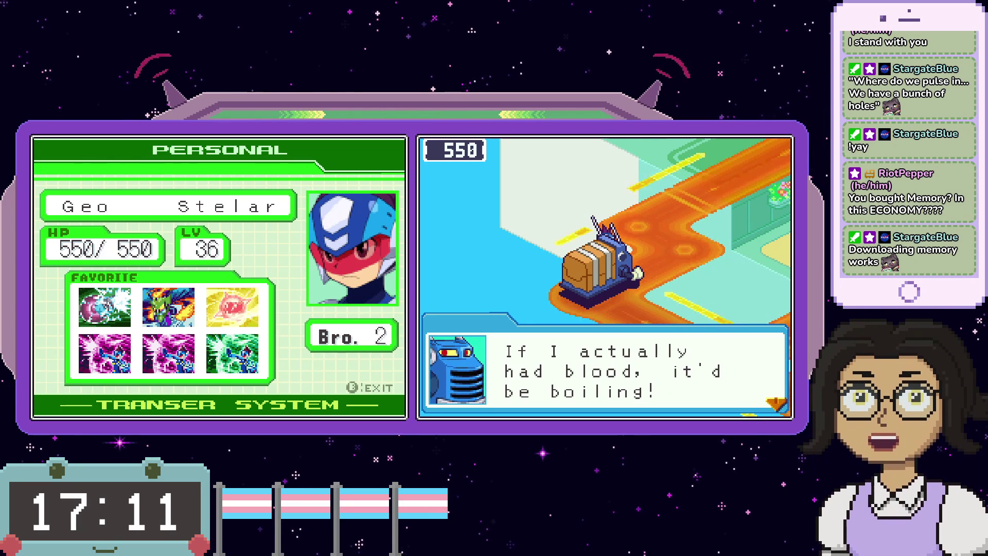
key(x)
- Walk down into the plaza and start clearing the oddball waves
key(Down)
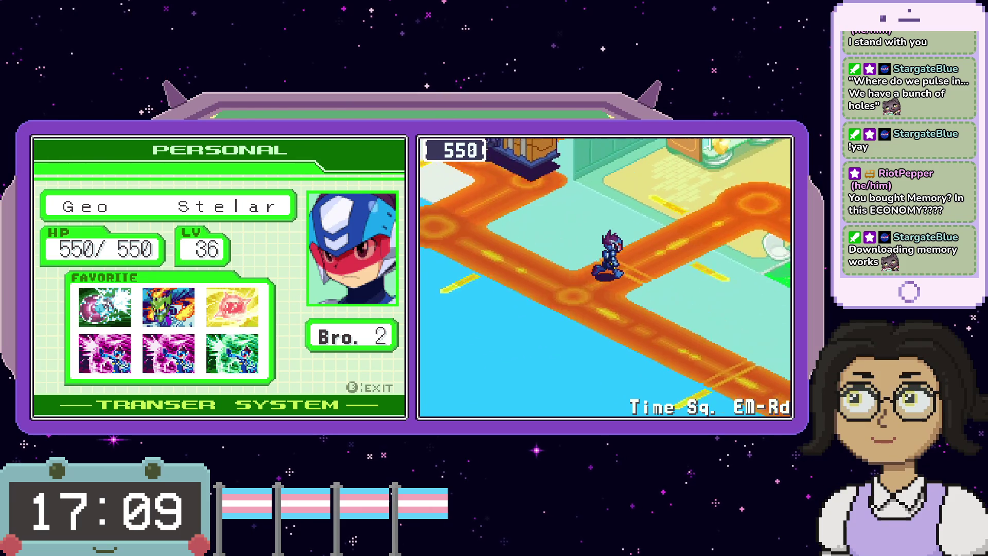
key(Down)
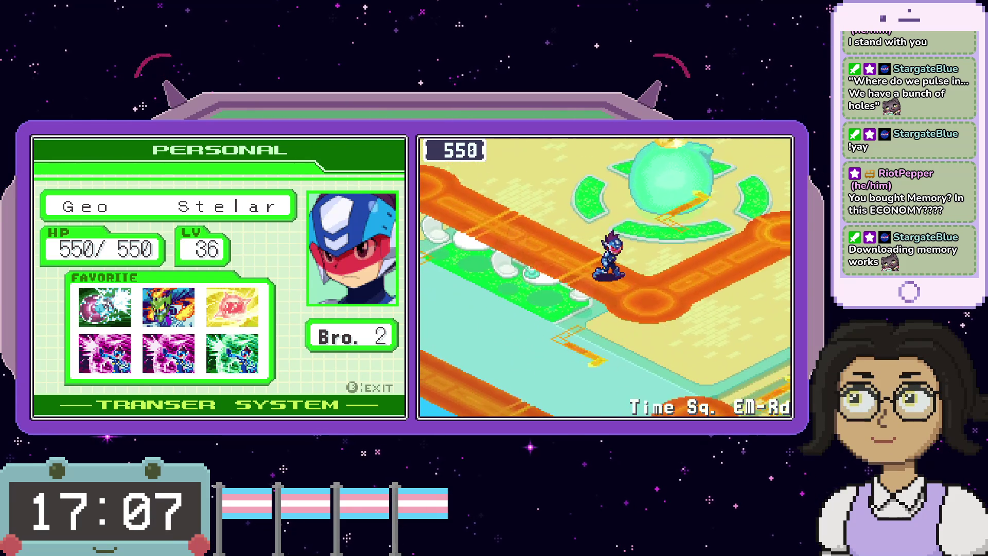
key(Right)
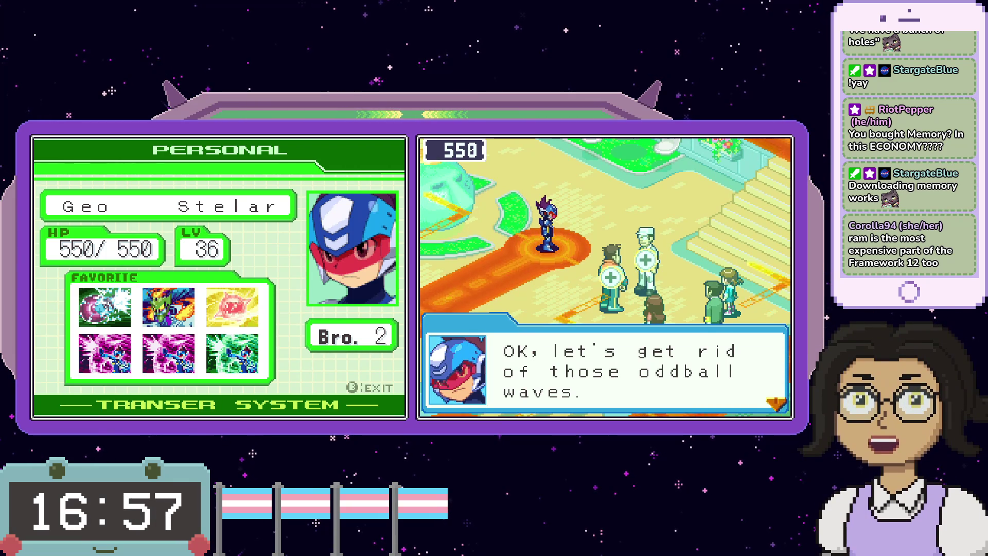
key(x)
key(x)
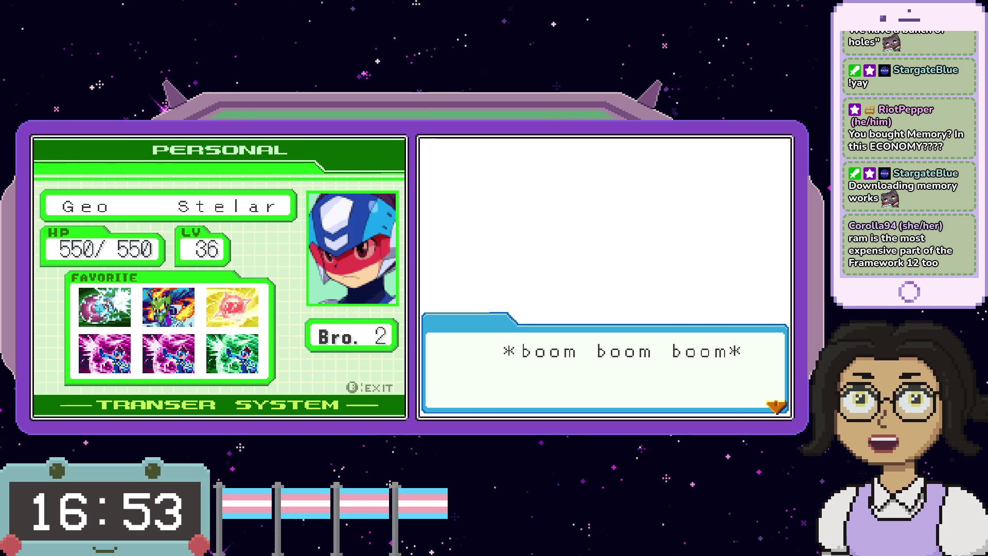
- Advance past the explosion, the girl's talk, the old man's argument and the closing hint
key(x)
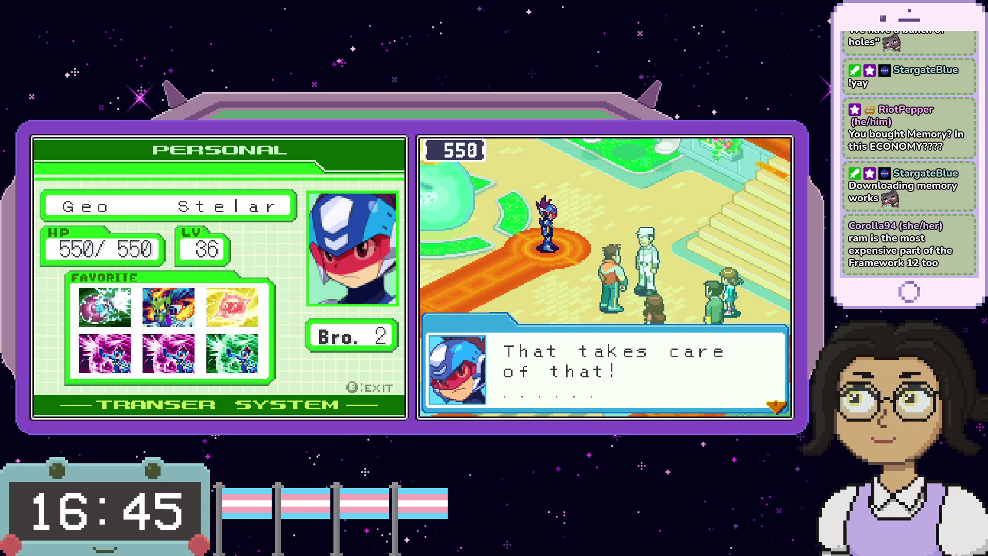
key(x)
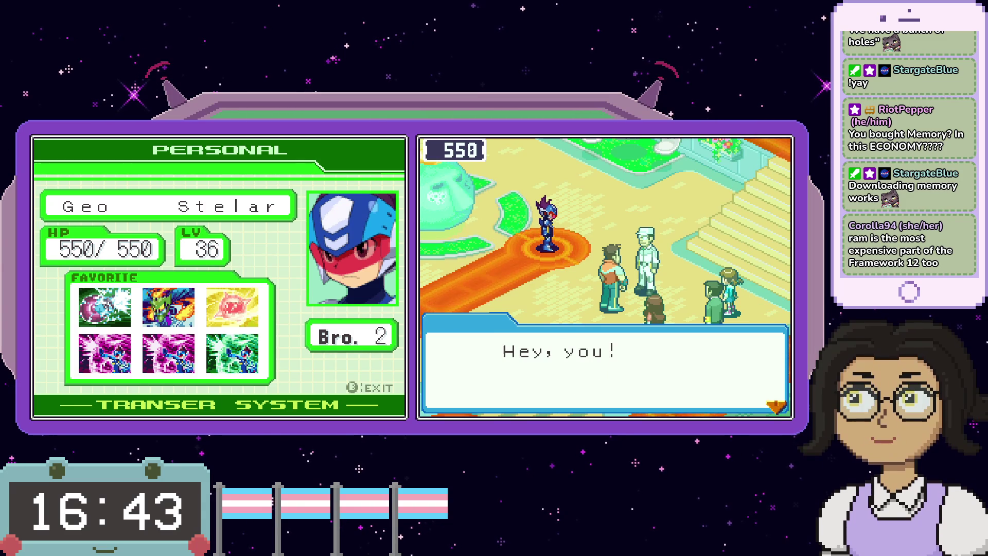
key(x)
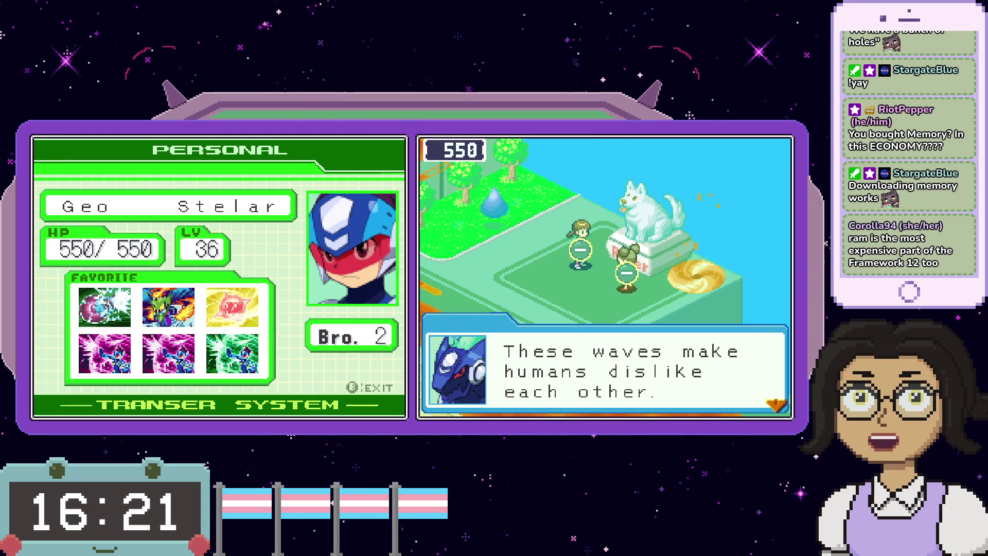
key(x)
key(x)
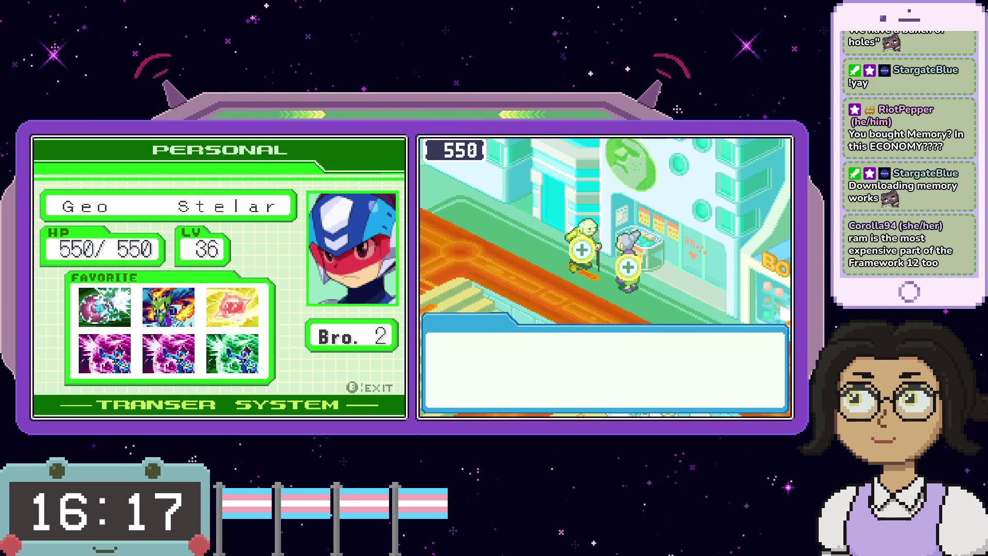
key(x)
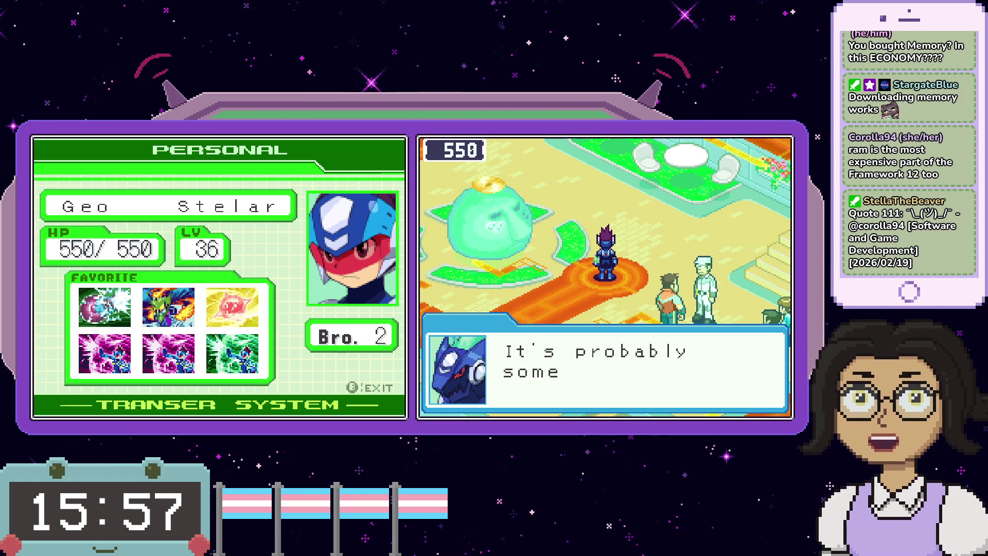
key(x)
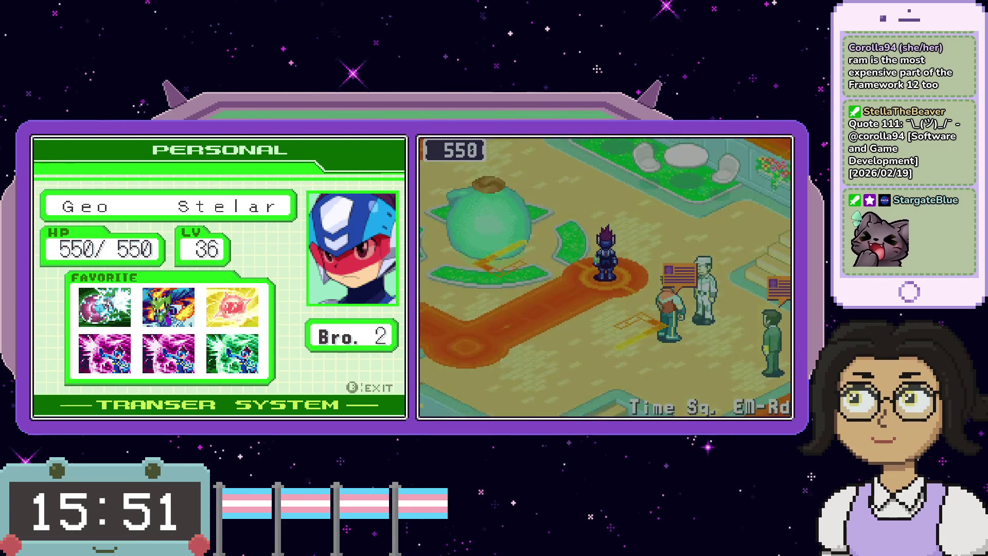
- Walk around the dome on the wave road until a virus battle starts
key(Down)
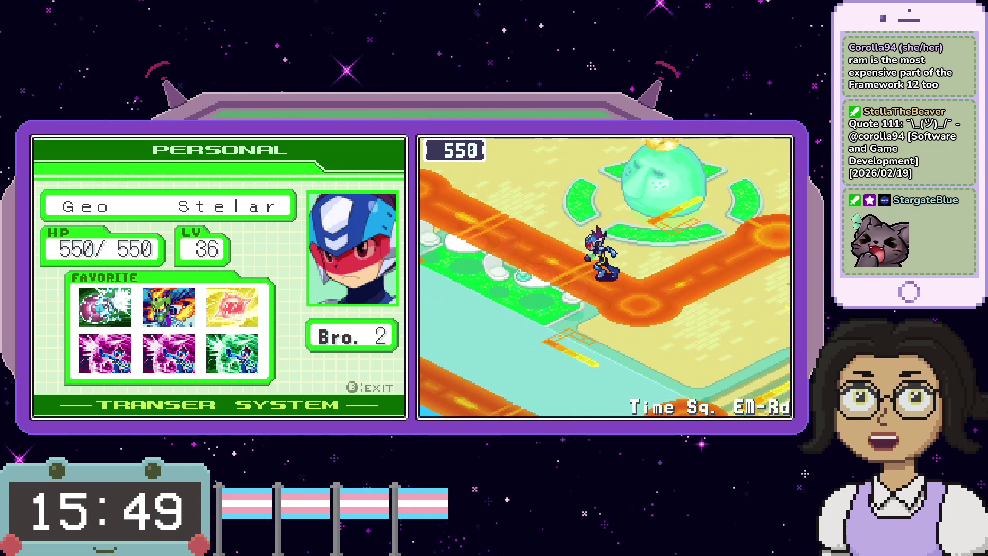
key(Down)
key(Up)
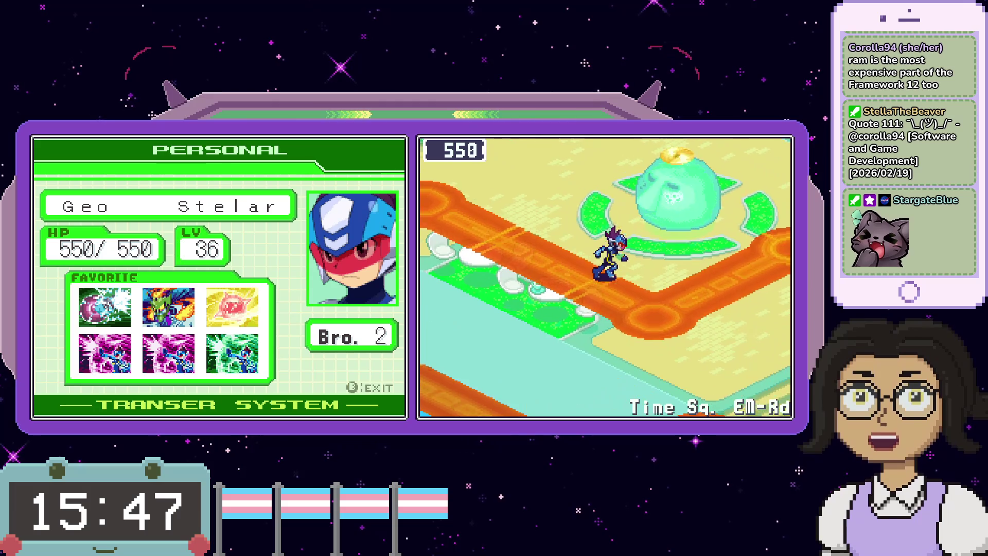
key(Down)
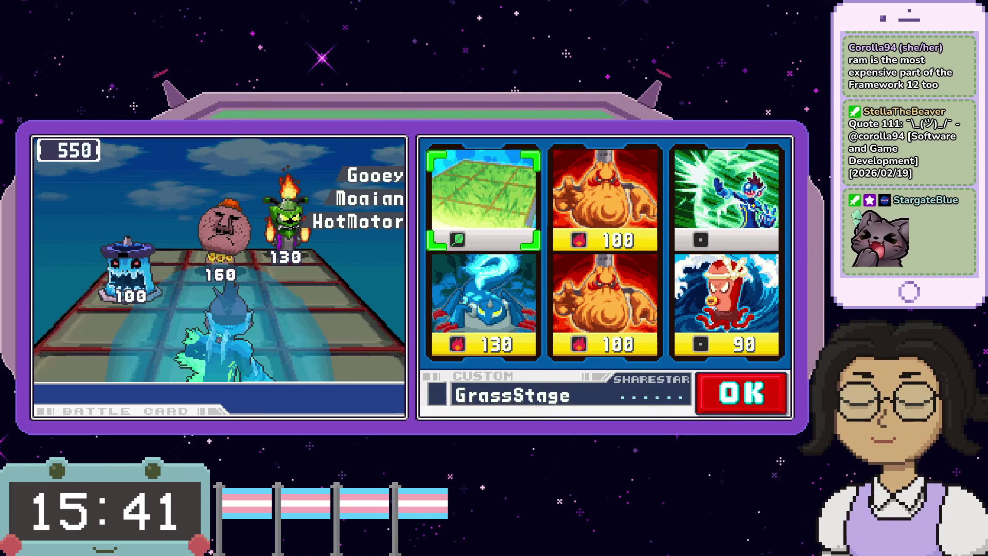
- Pick GrassStage and two FireBzook1 cards and start the battle
key(x)
key(Right)
key(x)
key(Down)
key(x)
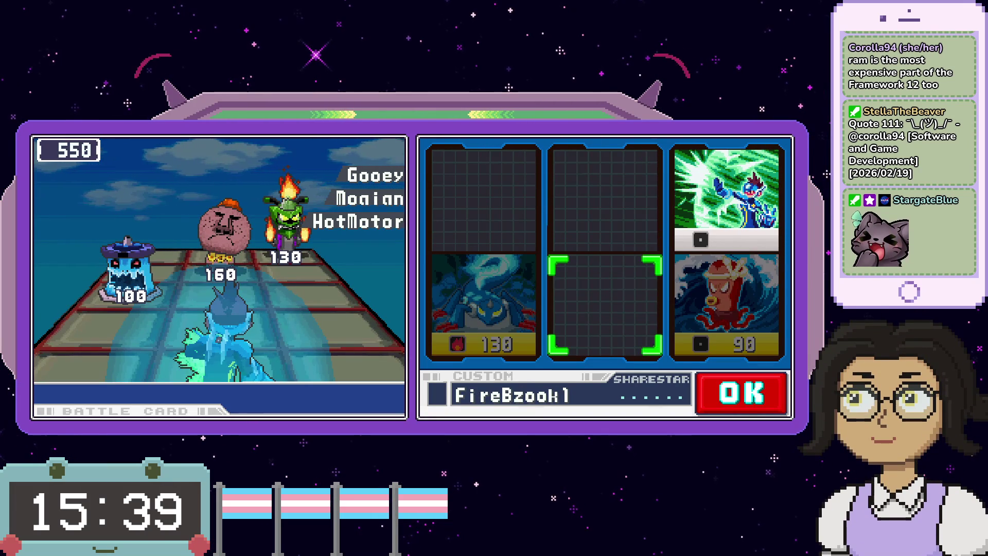
key(Right)
key(x)
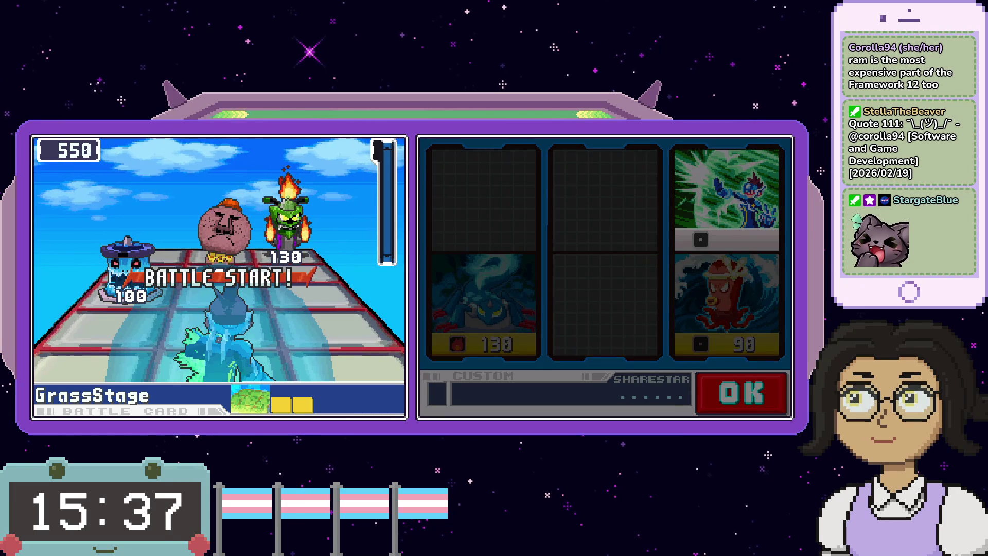
key(x)
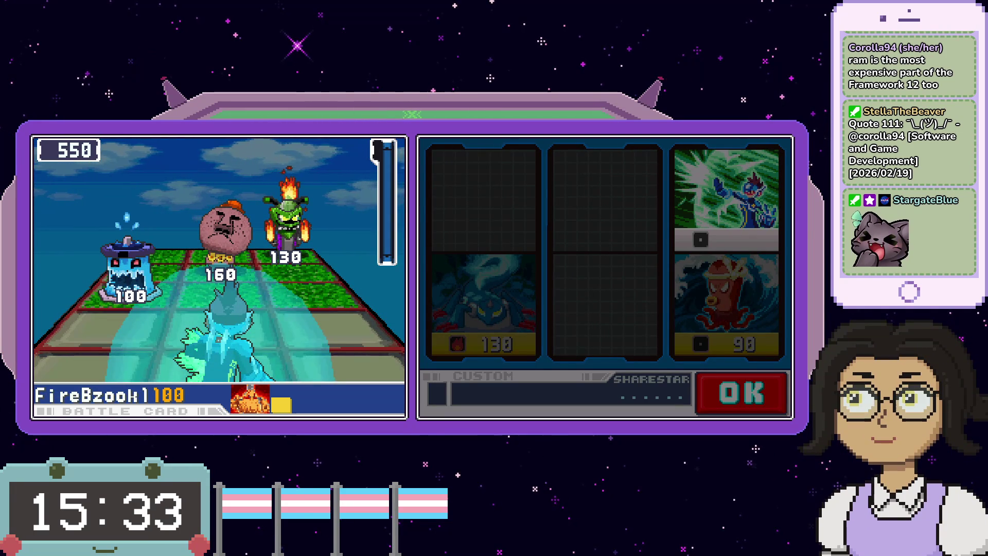
- Fire FireBzook1 at the middle virus and the fire virus, then move left to face the last
key(x)
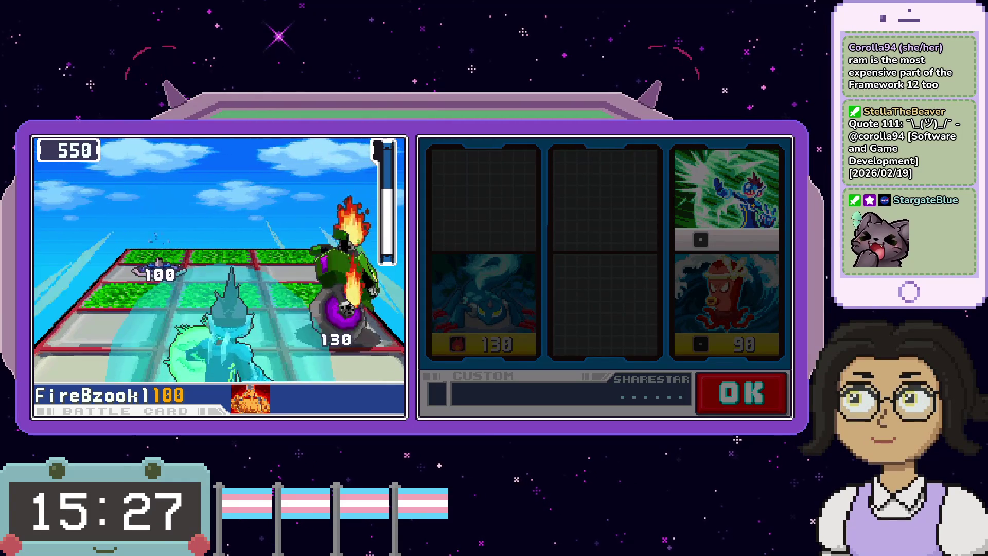
key(Right)
key(x)
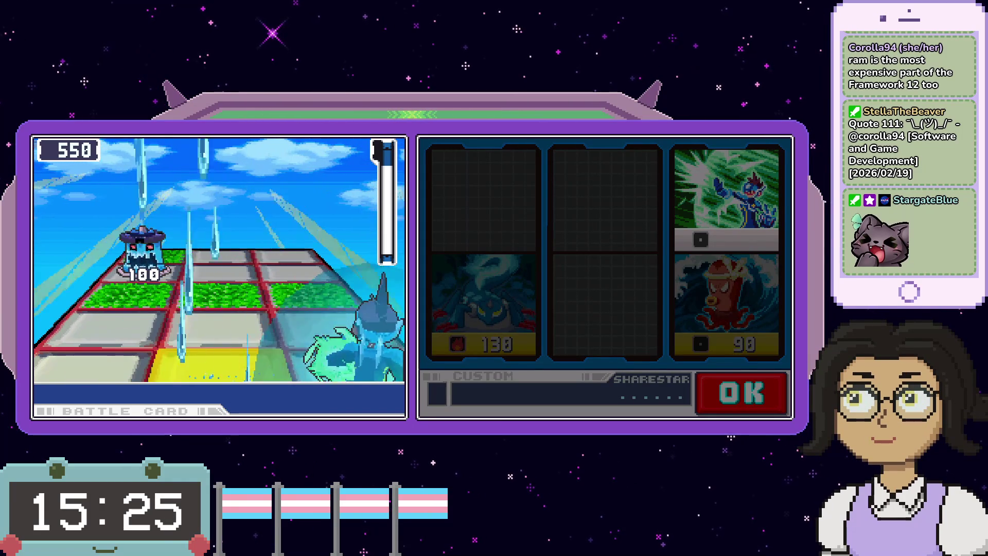
key(Left)
key(Left)
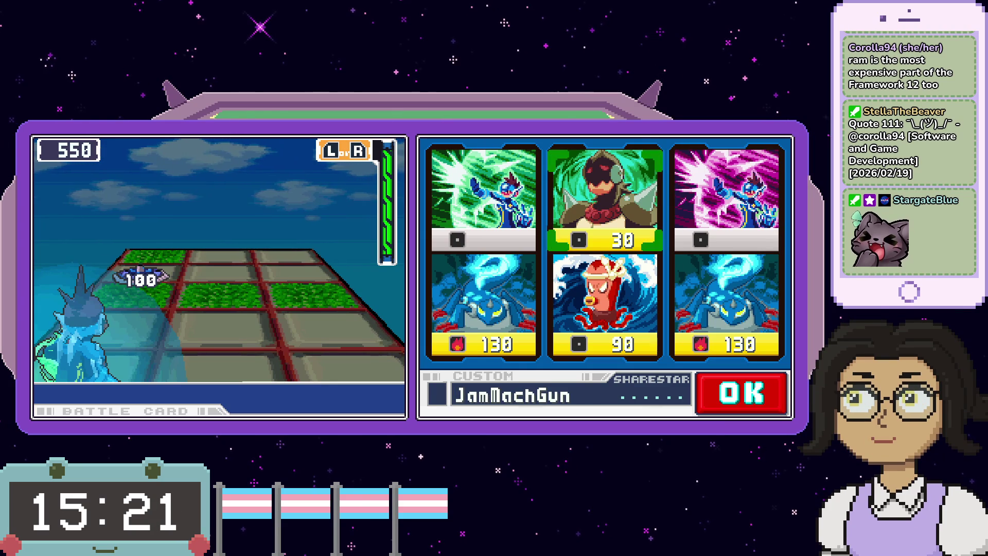
- In the Custom screen, load JamMachGun first then GreenInk and resume the battle
key(Down)
key(Left)
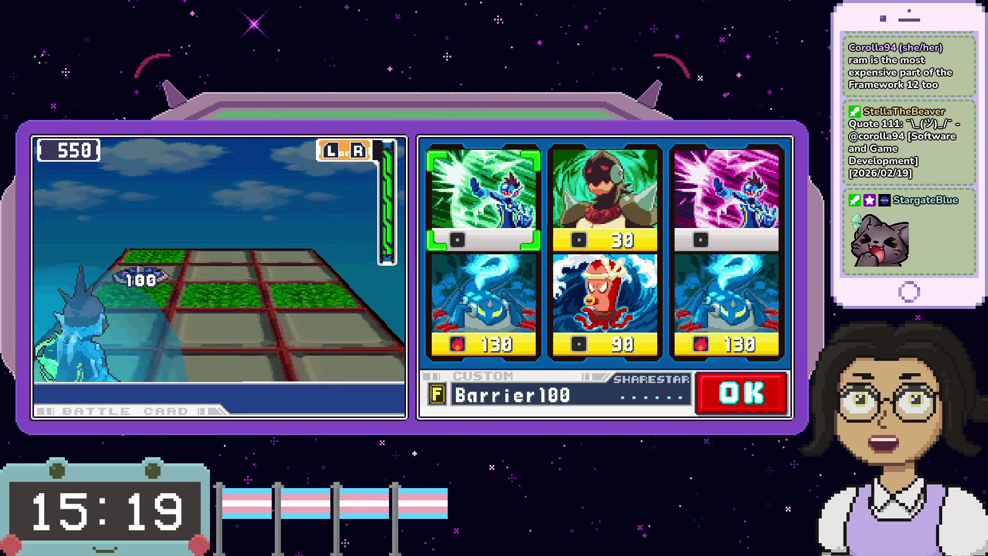
key(Down)
key(Right)
key(Return)
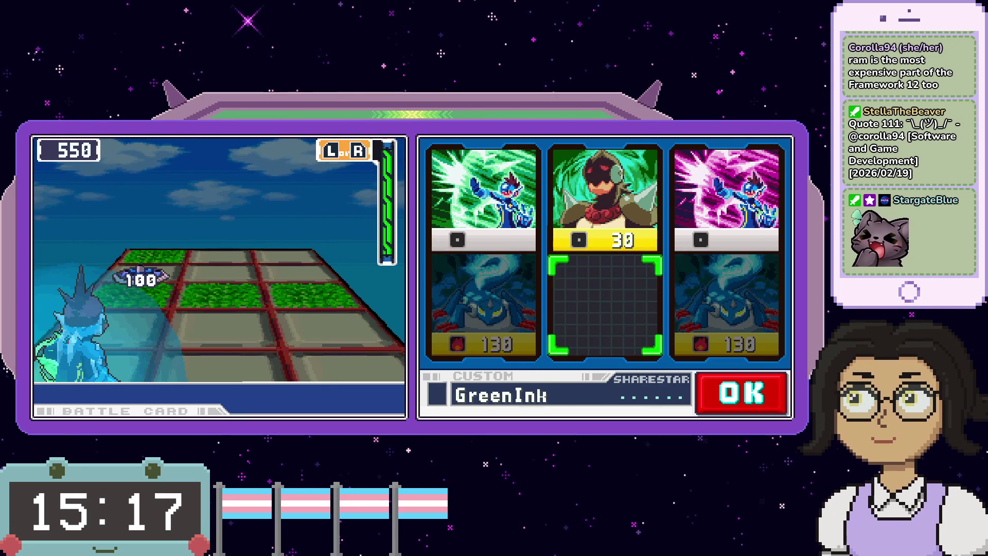
key(BackSpace)
key(Up)
key(Return)
key(Down)
key(Return)
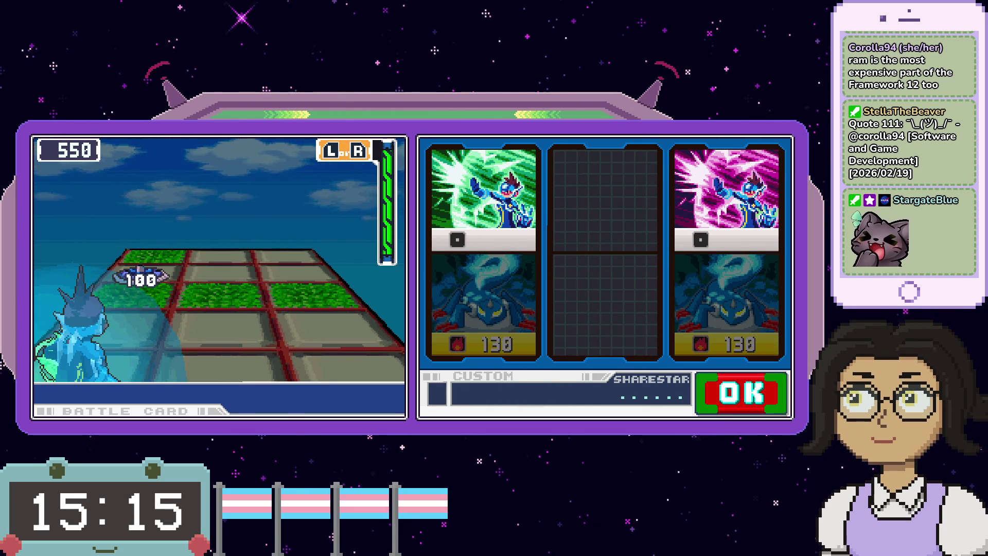
key(Return)
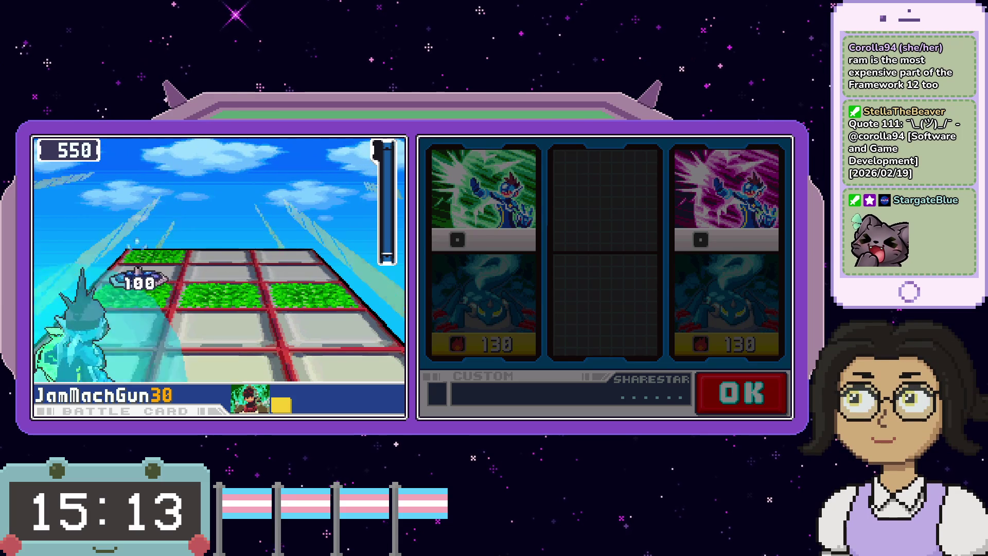
- Dodge between lanes, finish the last virus with JamMachGun, and dismiss the results
key(Right)
key(Right)
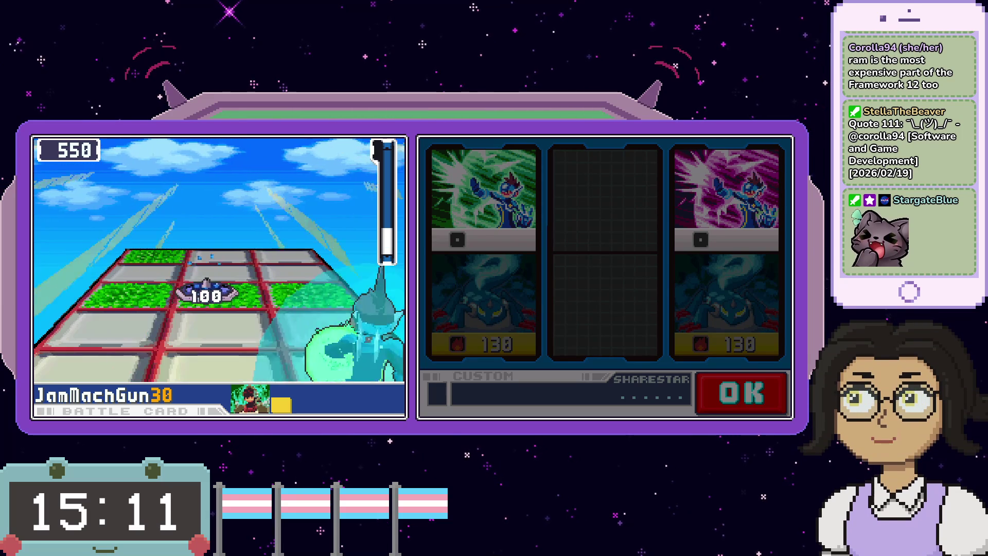
key(Left)
key(Right)
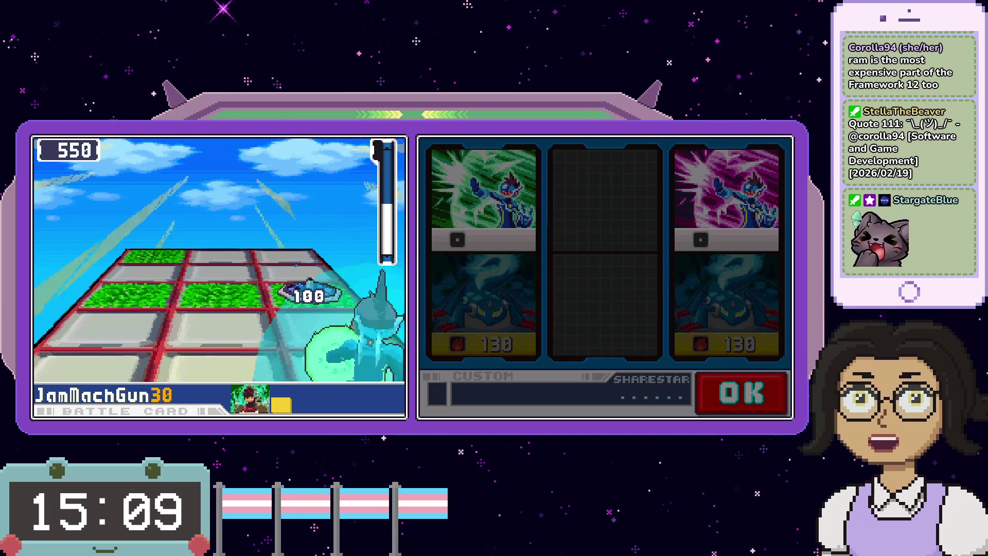
key(Left)
key(x)
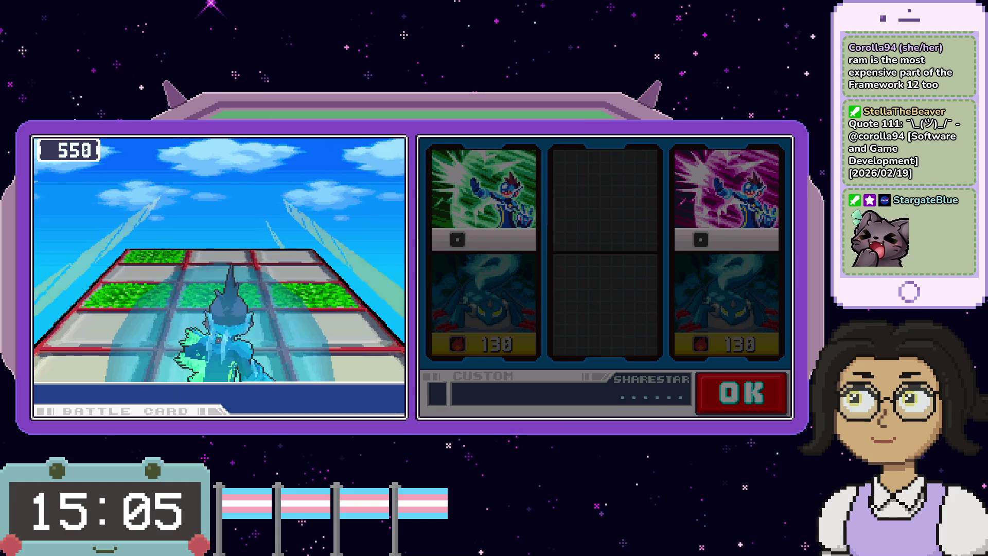
key(x)
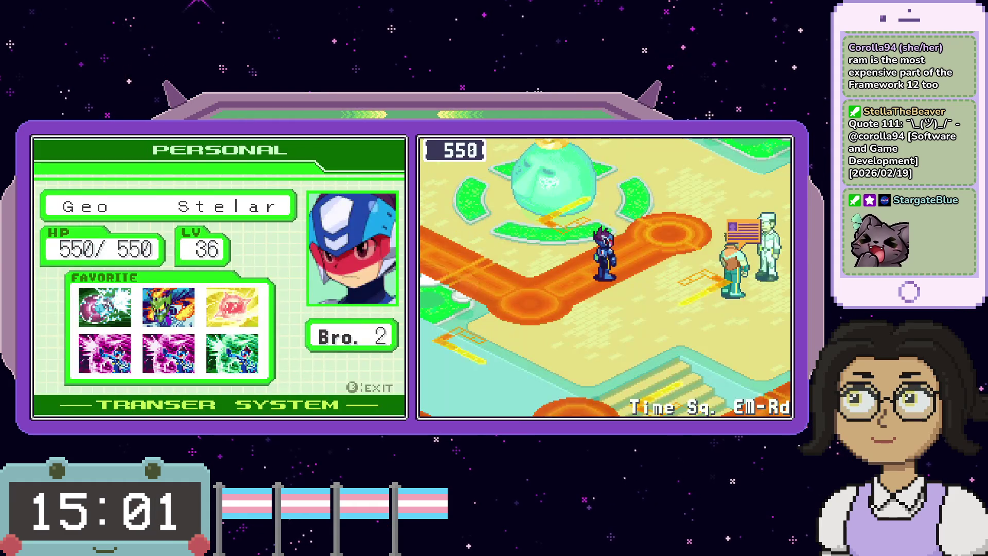
- Warp into Mowai Comp, take HPMem10 from the Mystery Wave, and walk on along the path
key(Up)
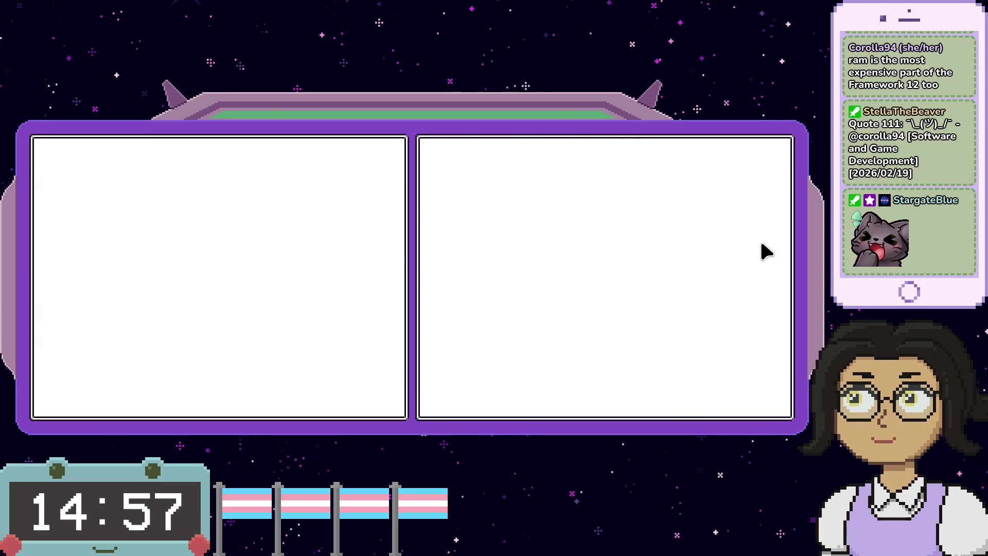
key(Left)
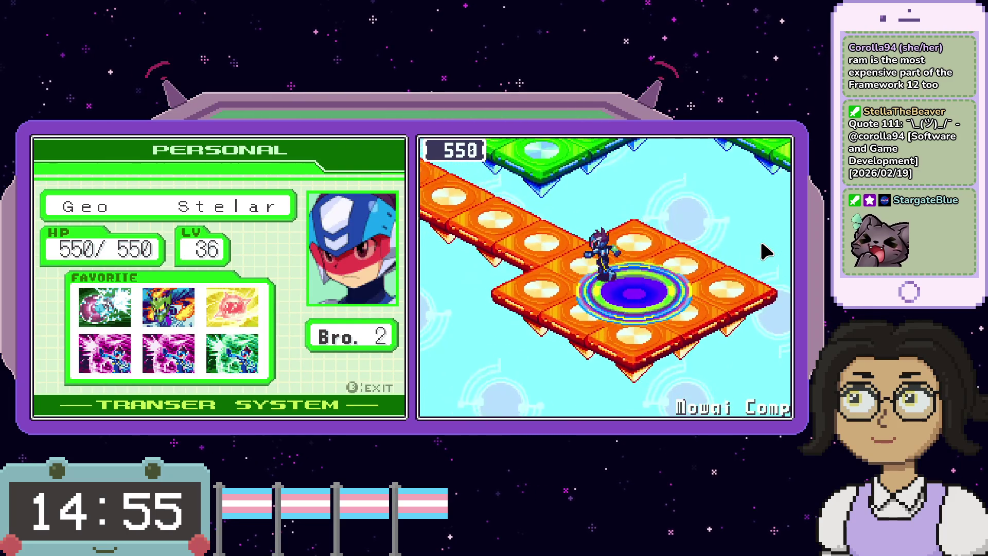
key(Up)
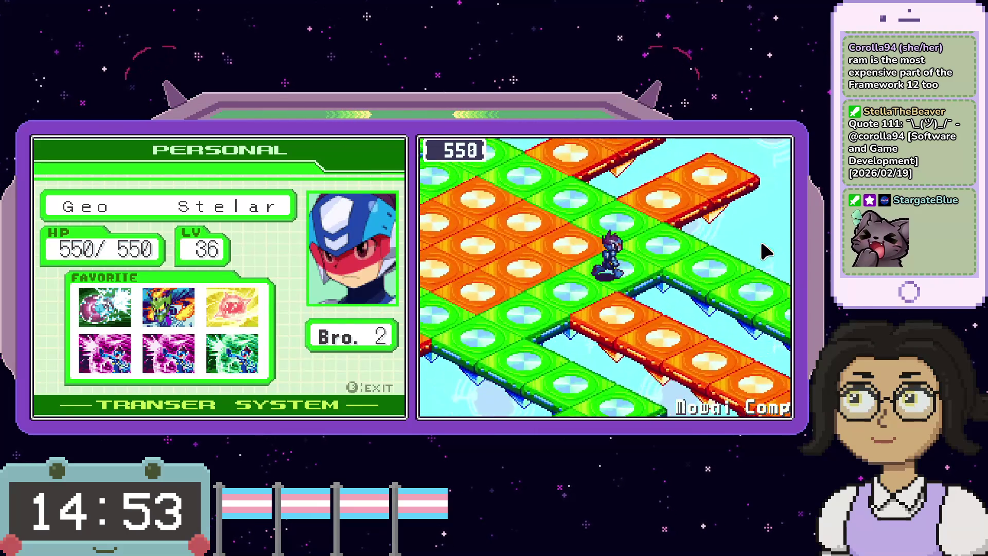
key(Up)
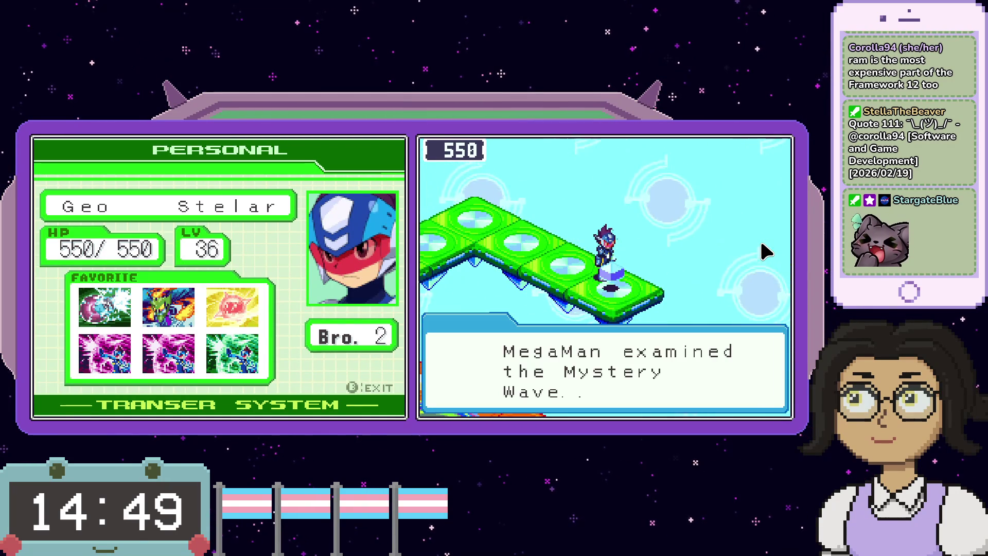
key(x)
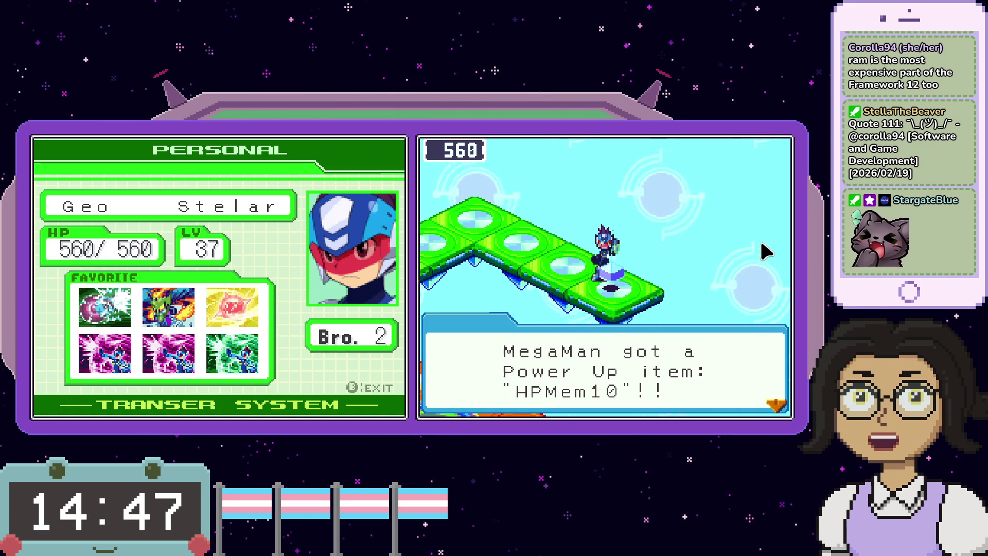
key(x)
key(Left)
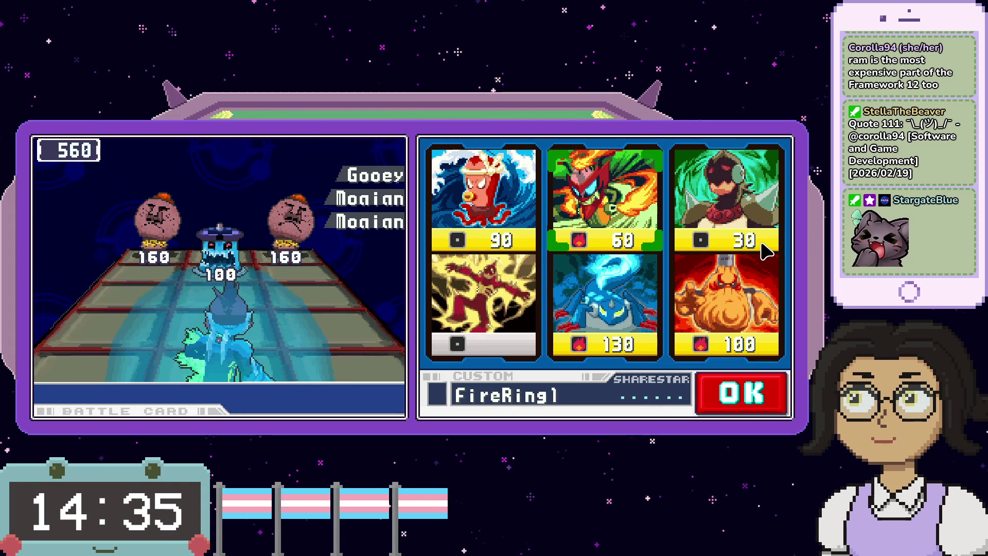
- In the Custom screen, drop FireBzook1 and choose FireRing1 and TailBurnr2, then confirm
key(Left)
key(Left)
key(Down)
key(x)
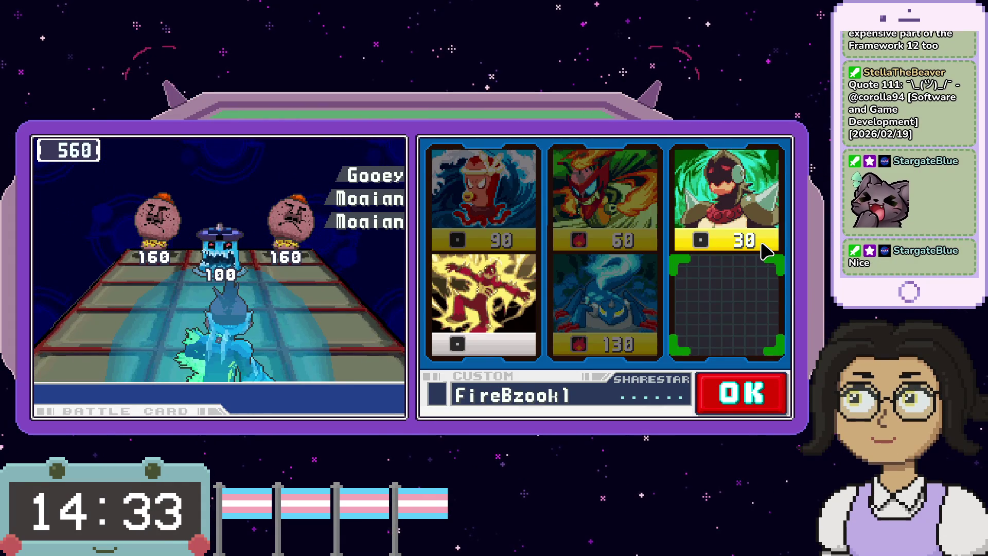
key(z)
key(Left)
key(Up)
key(x)
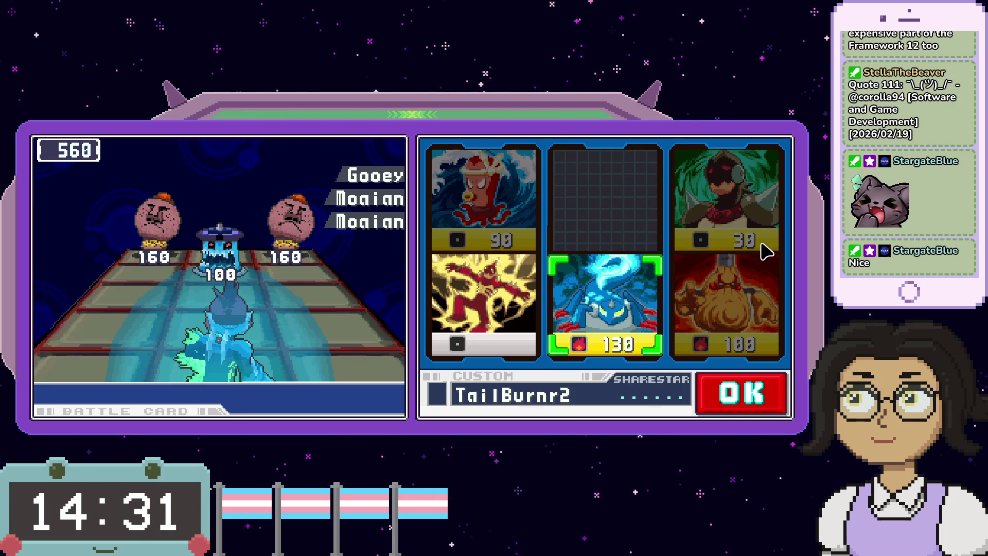
key(Left)
key(x)
key(Right)
key(x)
key(Right)
key(Right)
key(x)
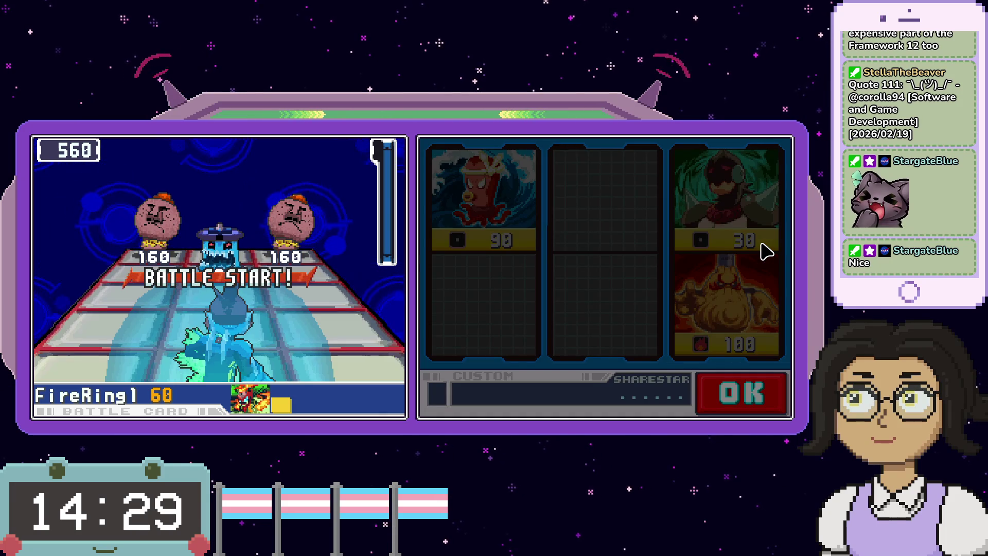
- Fire FireRing1 and TailBurnr2, then pick TailBurnr1 and delete the last virus
key(Left)
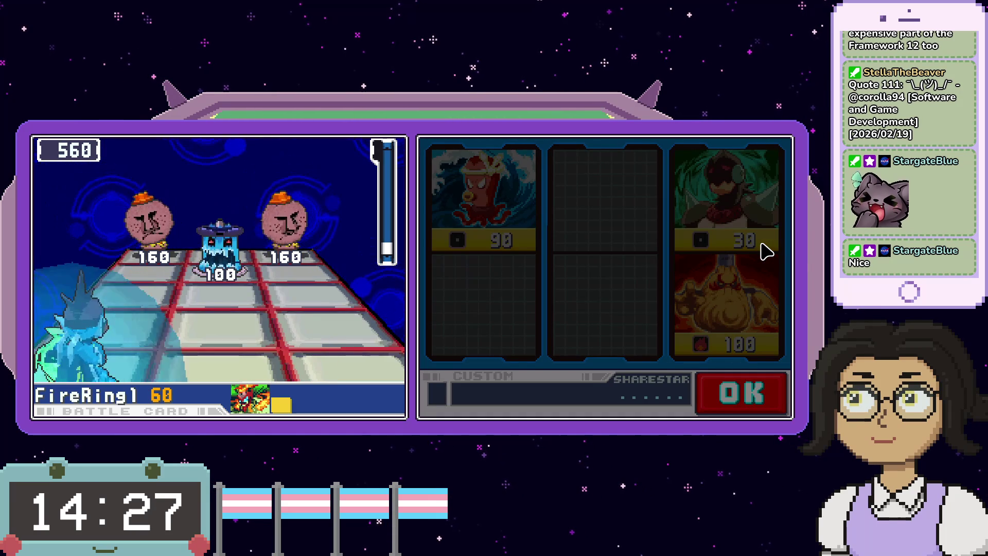
key(x)
key(x)
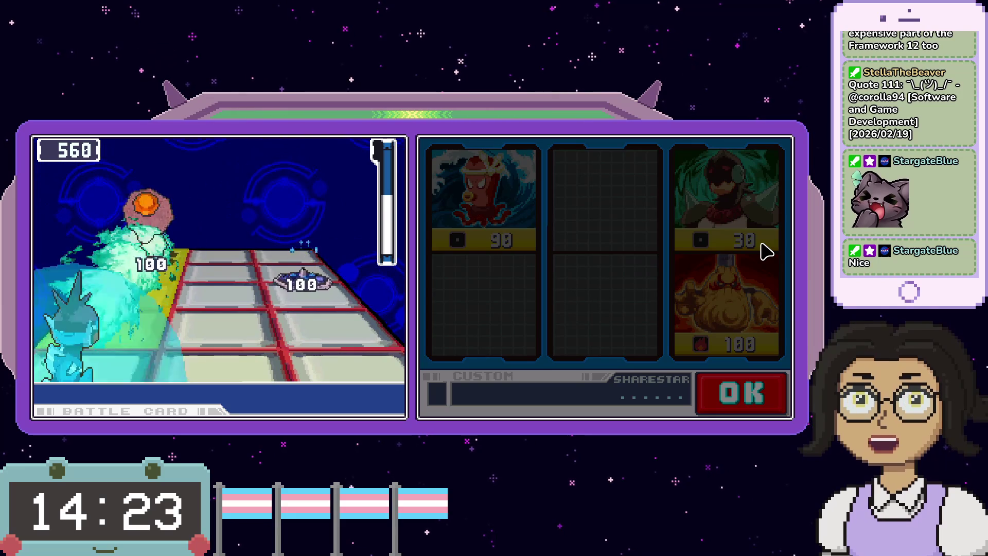
key(Right)
key(Right)
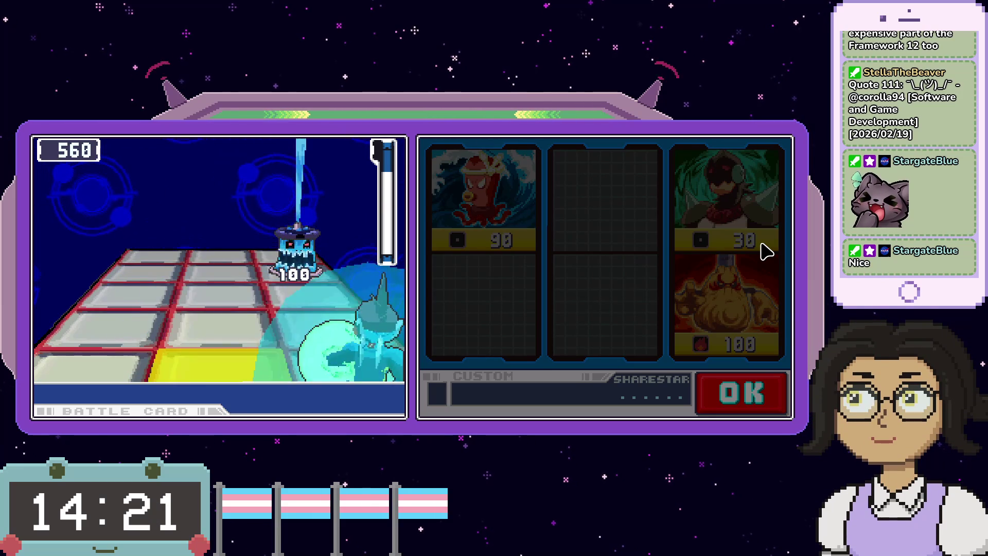
key(w)
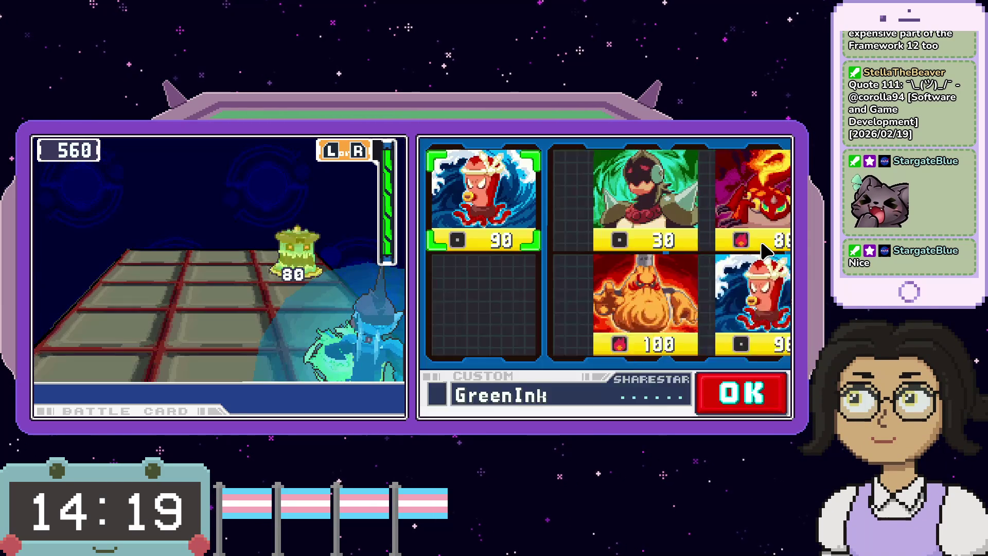
key(Right)
key(Right)
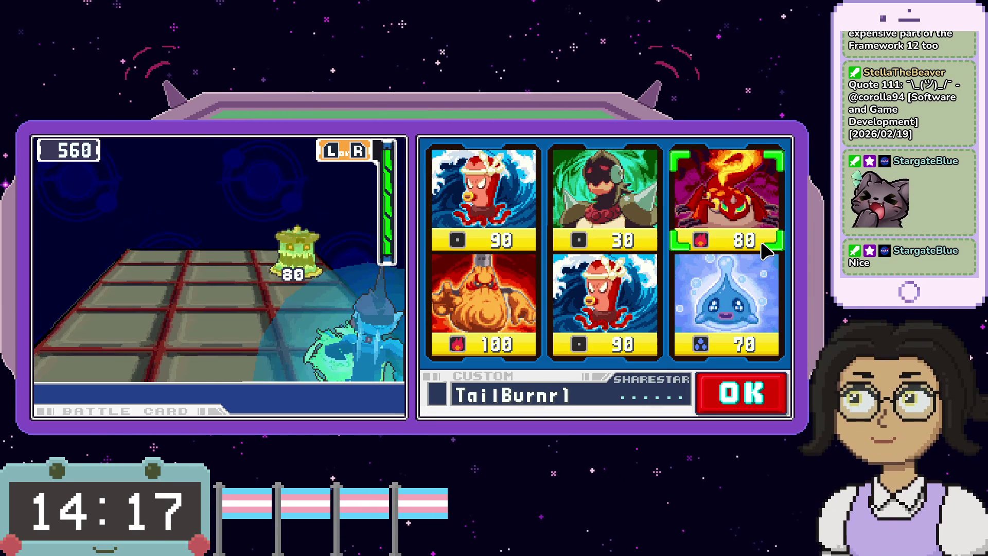
key(z)
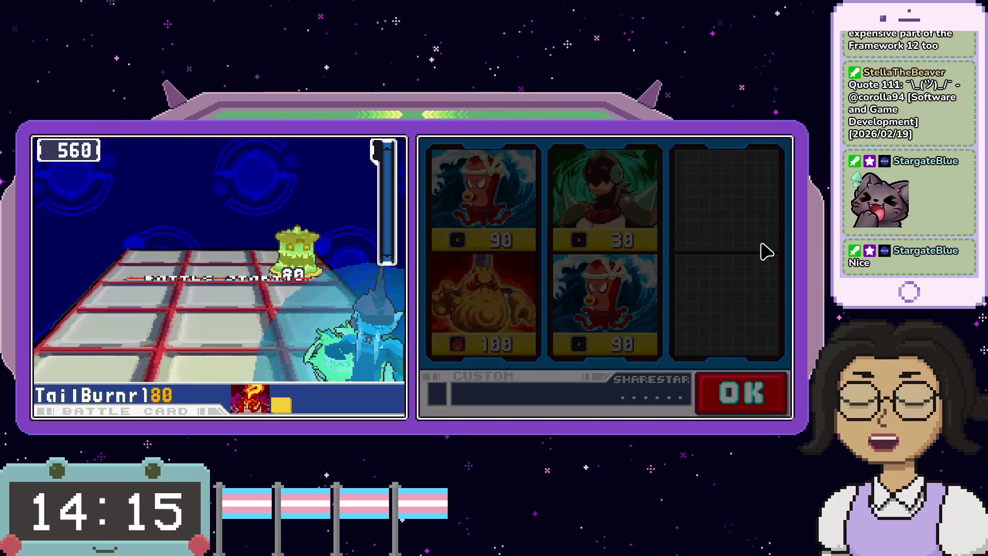
key(Return)
key(z)
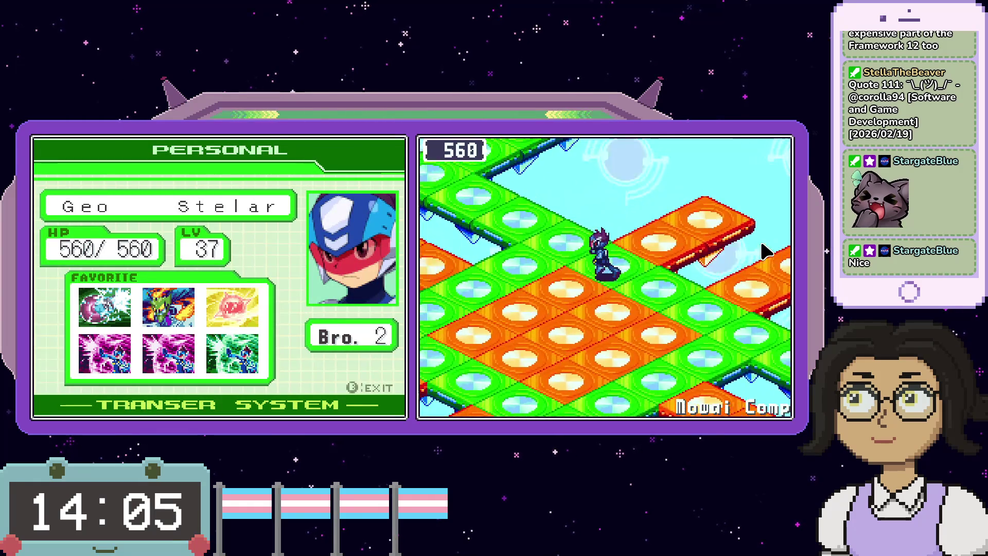
- Walk the Mowai Comp wave road into a virus battle and browse the offered battle cards
key(Up)
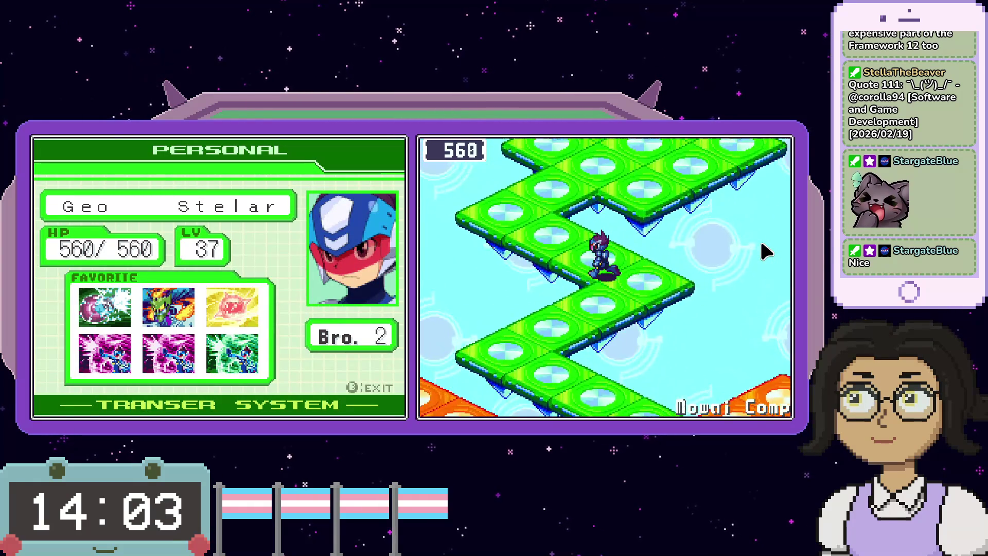
key(Up)
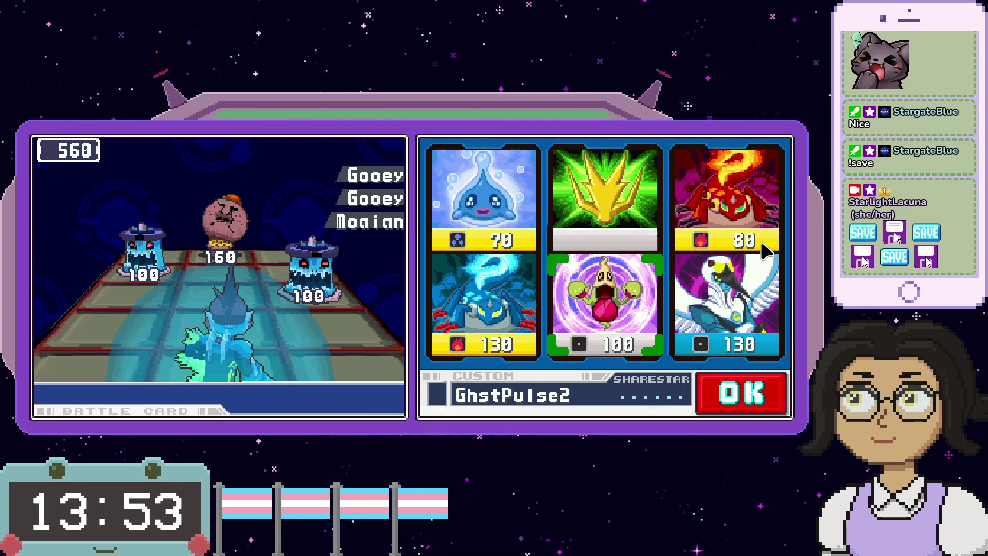
key(Right)
key(Up)
key(Left)
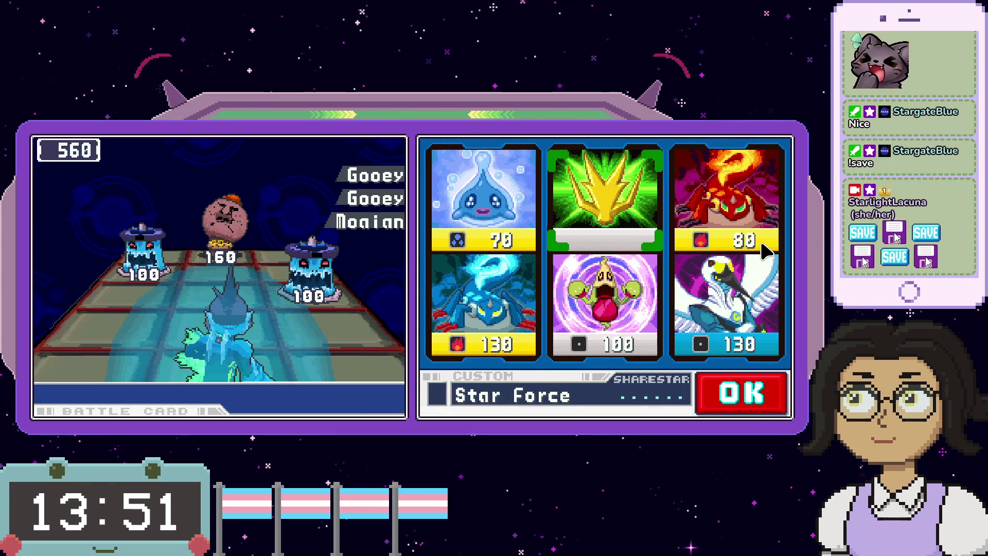
key(Right)
key(Down)
- Select CygnusWing, TailBurnr1 and other cards for the turn and start fighting
key(x)
key(Up)
key(x)
key(Left)
key(Down)
key(x)
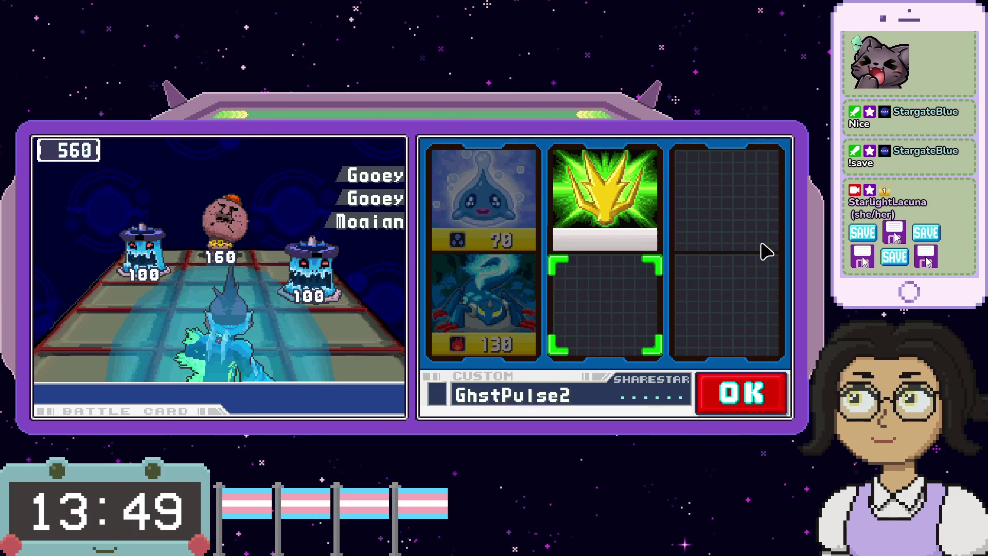
key(Up)
key(Right)
key(x)
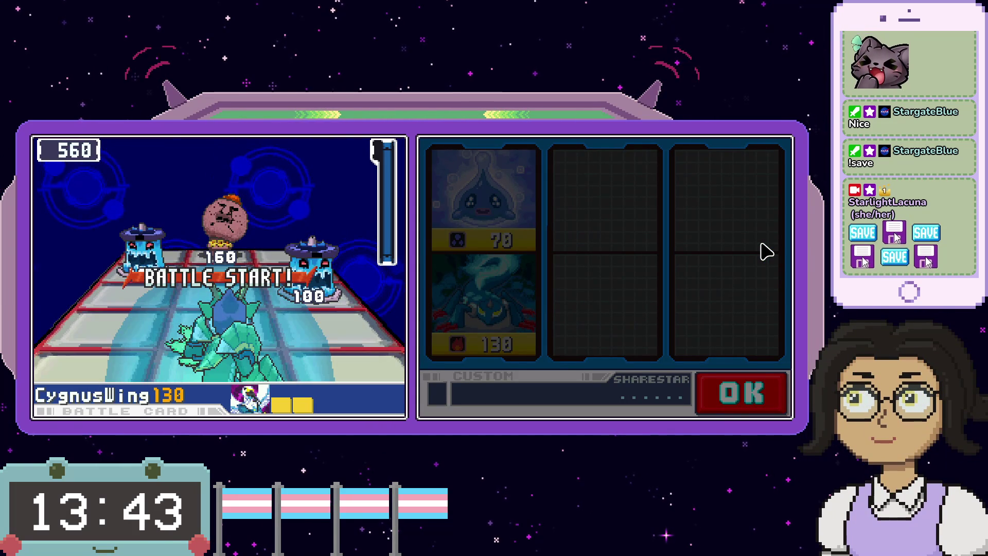
- Delete the viruses with CygnusWing and TailBurnr, then walk onward along the wave road
key(x)
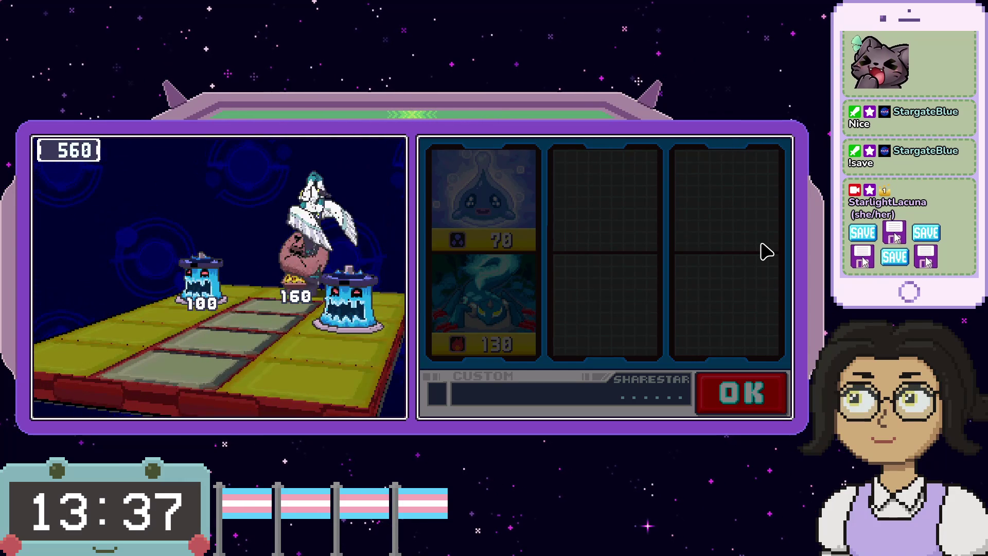
key(x)
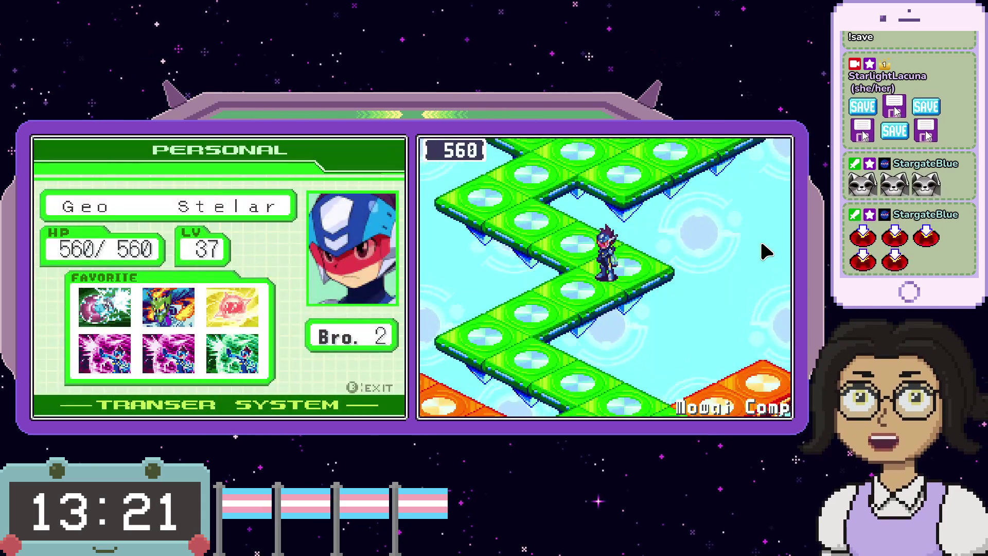
key(Down)
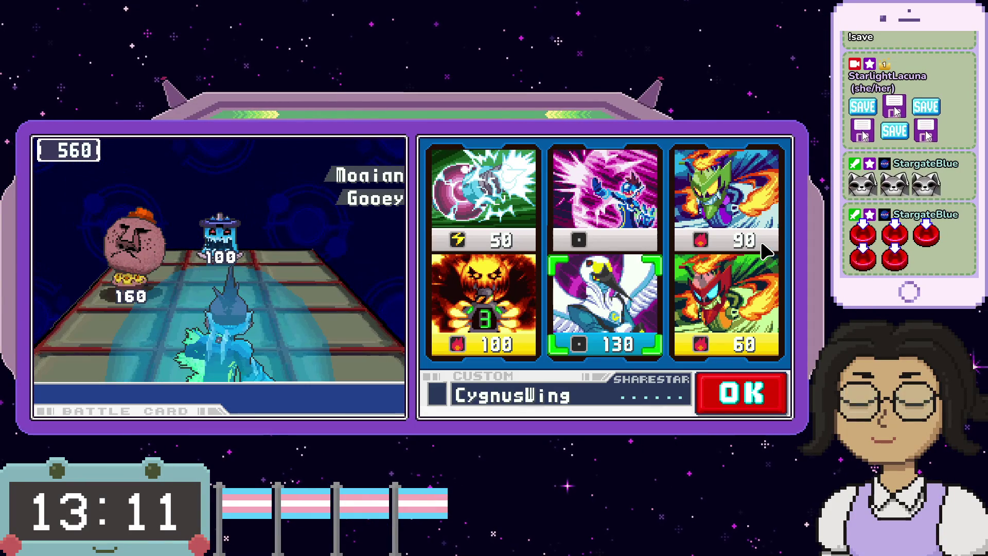
- In the next battle, pick CygnusWing and FireRing2, redoing the picks once, and start the turn
key(x)
key(Up)
key(Right)
key(x)
key(Right)
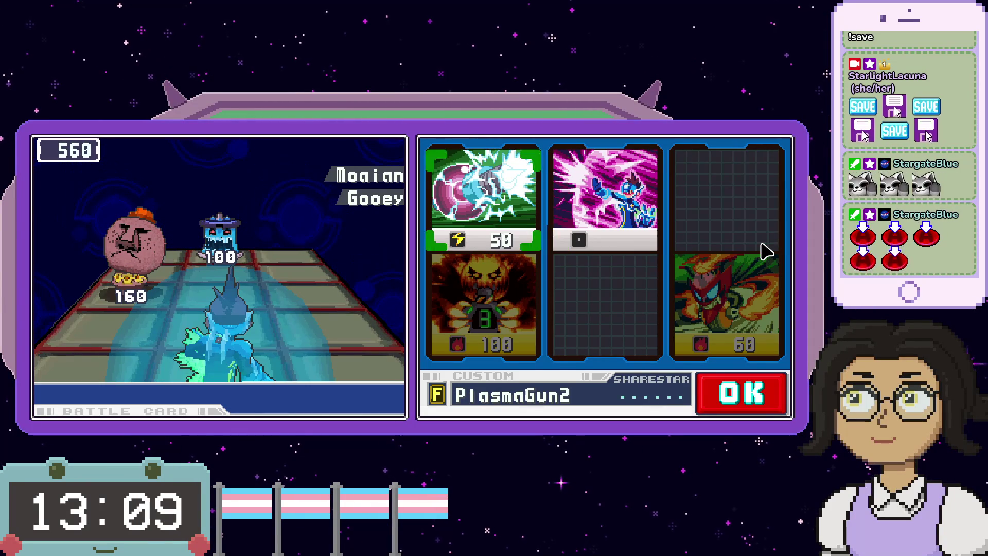
key(z)
key(z)
key(Down)
key(x)
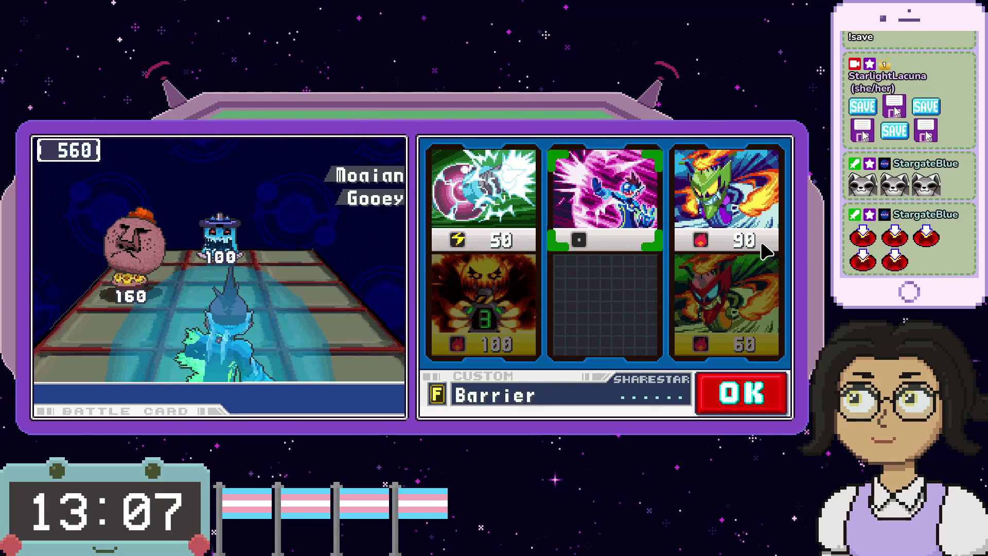
key(Up)
key(Right)
key(x)
key(Return)
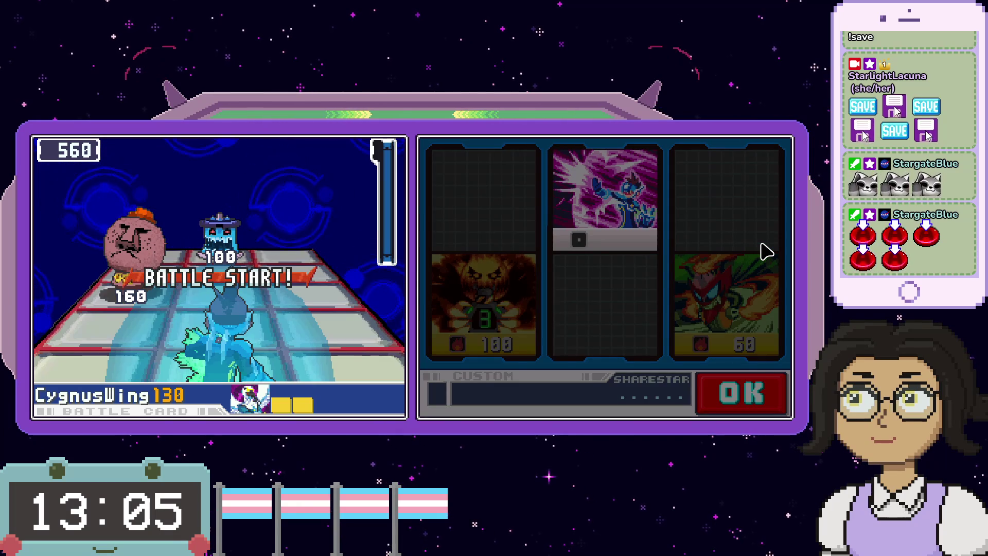
- Finish the viruses with CygnusWing and PlasmaGun2 and dismiss the StikyRain1 results
key(x)
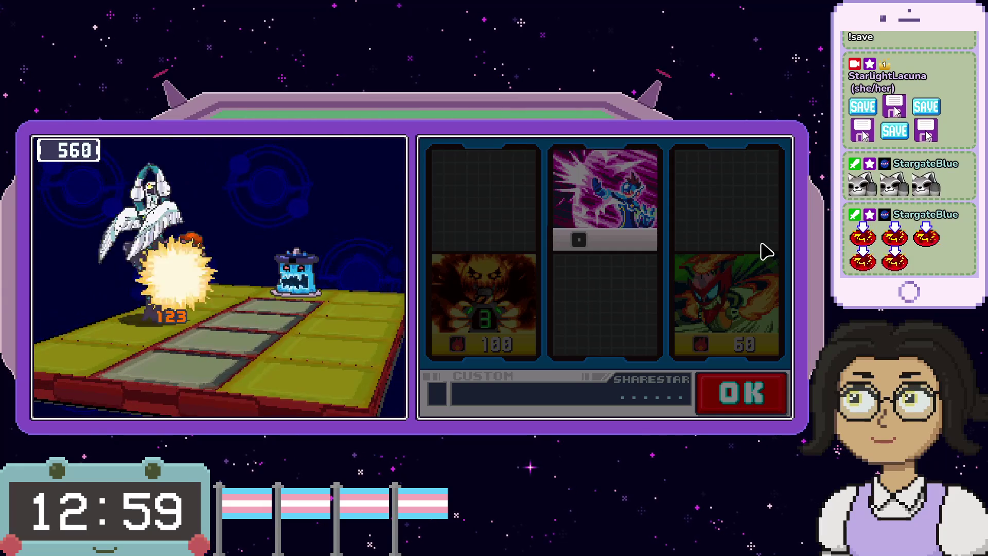
key(x)
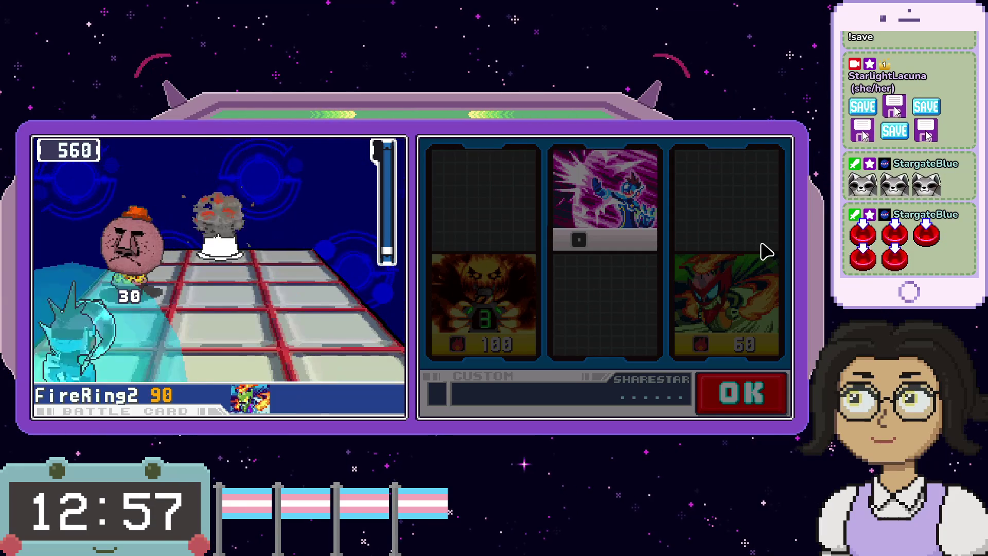
key(z)
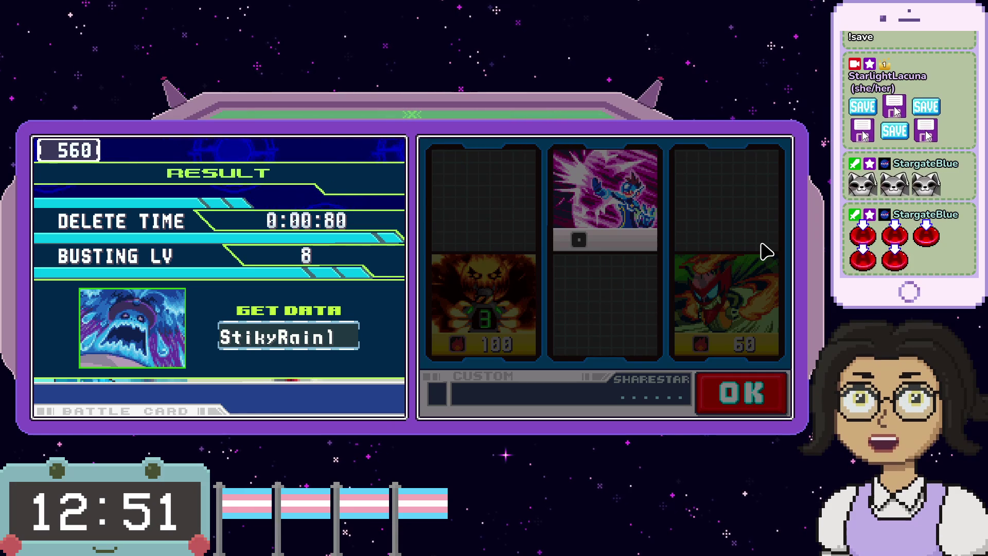
key(x)
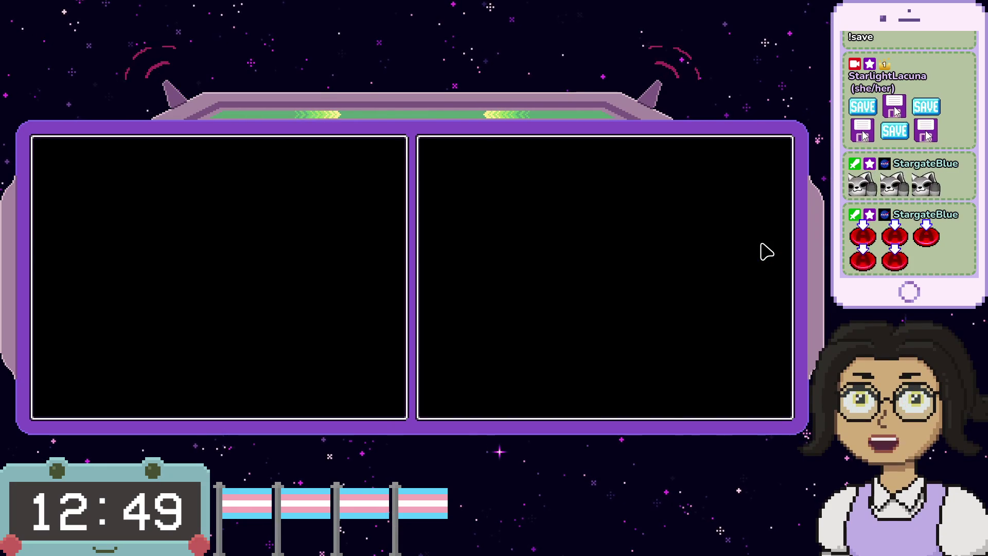
- Open the Transer's battle card folders to view GeoFldr alongside the Card Box
key(Return)
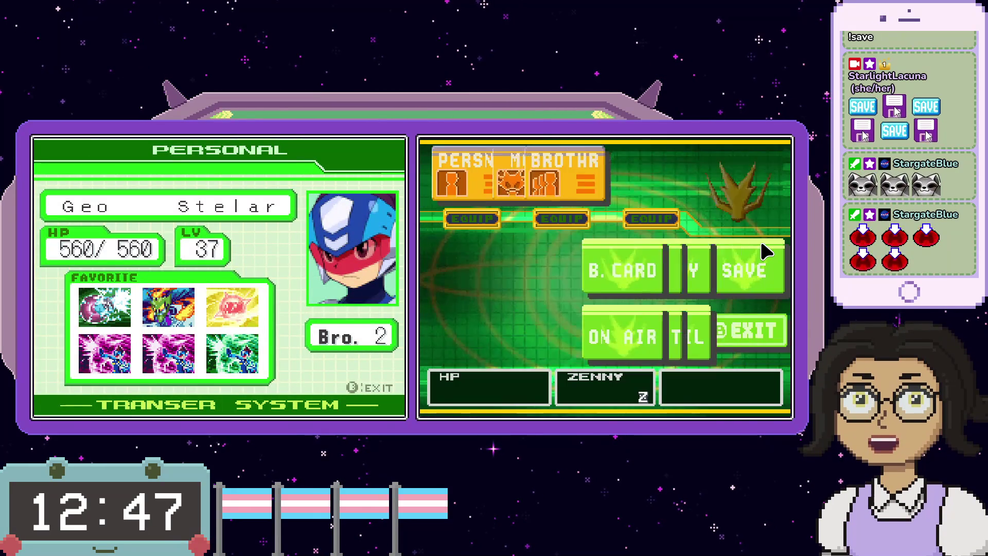
key(x)
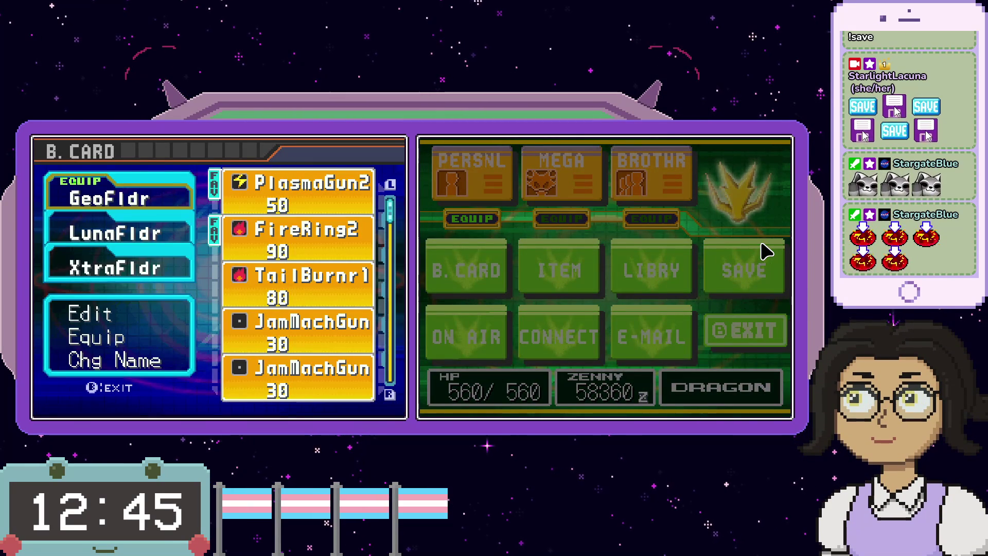
key(x)
key(Right)
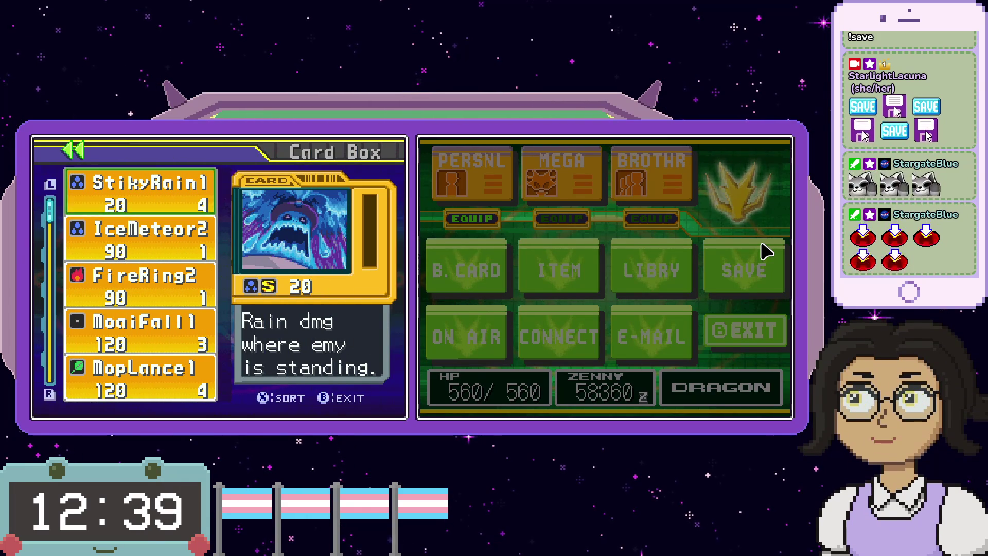
- Compare GeoFldr's Gatling2 with Card Box cards like MoaiFall1 and JumboHmmr1
key(Left)
key(Right)
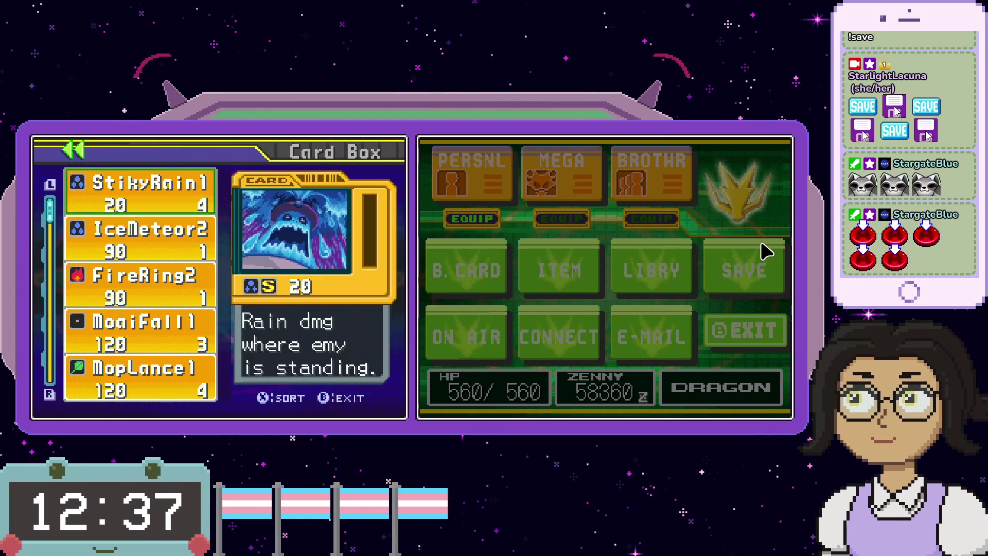
key(Left)
key(Down)
key(Down)
key(Down)
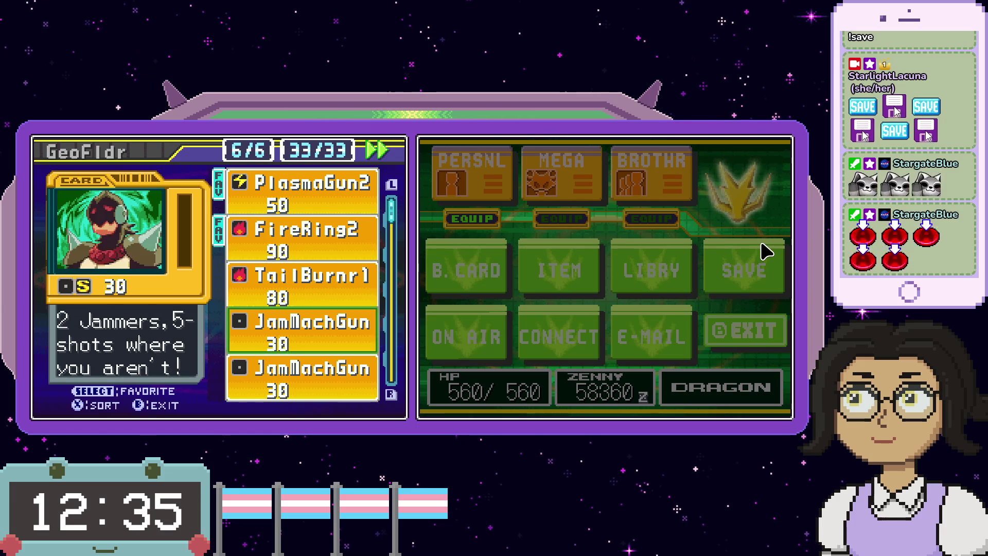
key(Up)
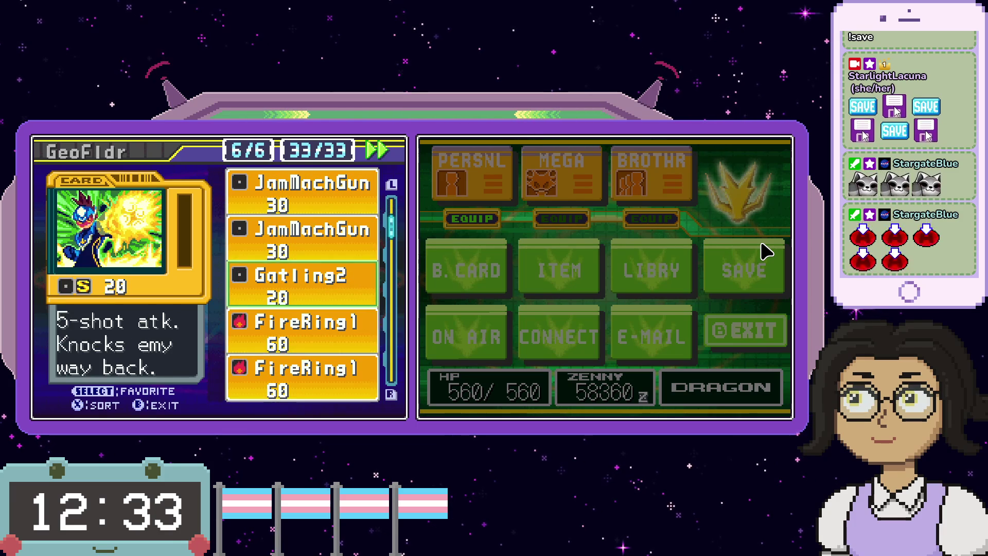
key(Right)
key(Down)
key(Down)
key(Down)
key(Down)
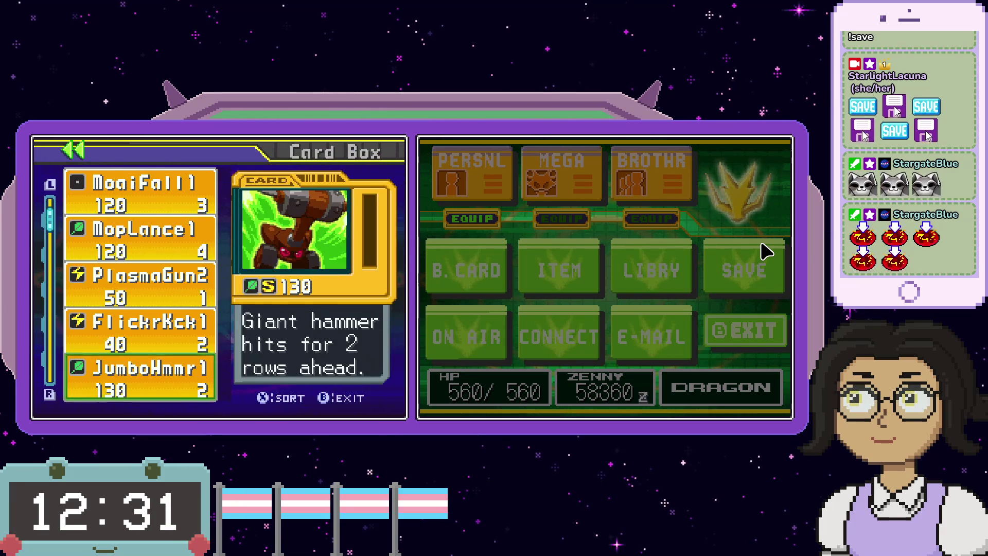
key(Up)
key(Up)
key(Up)
key(Down)
key(Down)
key(Down)
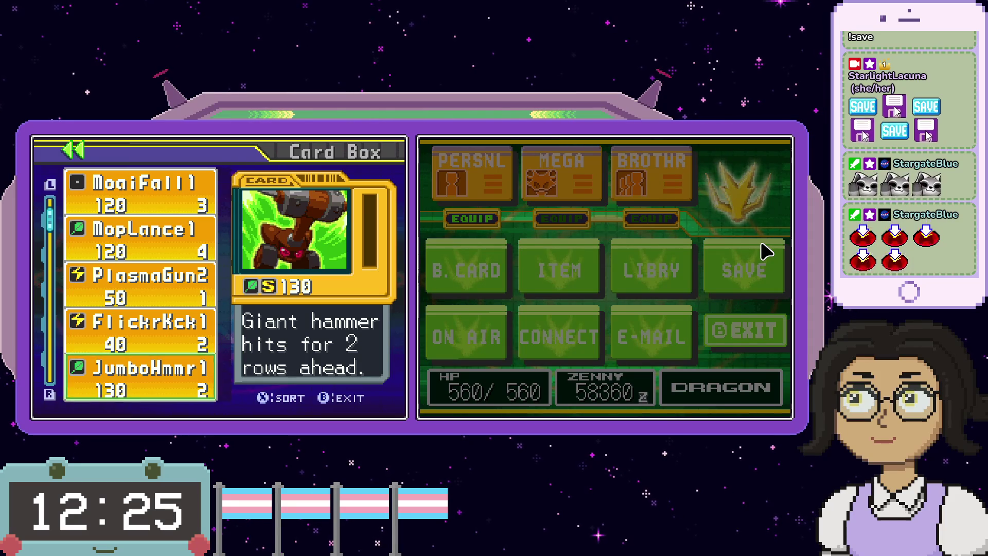
key(Down)
key(Up)
key(Up)
key(Up)
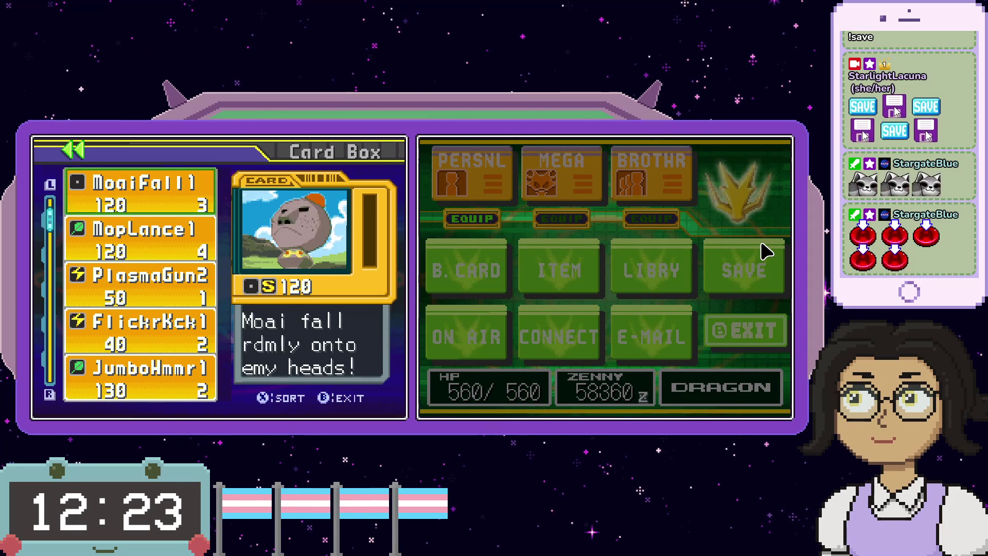
- Inspect FlickrKck1 and JumboHmmr1 in the Card Box, then review the GeoFldr list
key(Up)
key(Up)
key(Down)
key(Down)
key(Down)
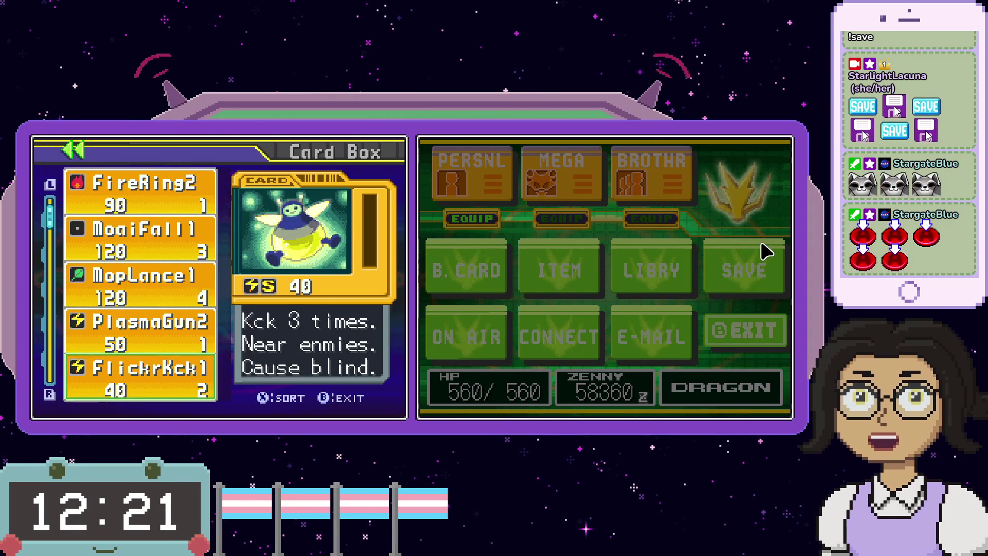
key(Left)
key(Right)
key(Down)
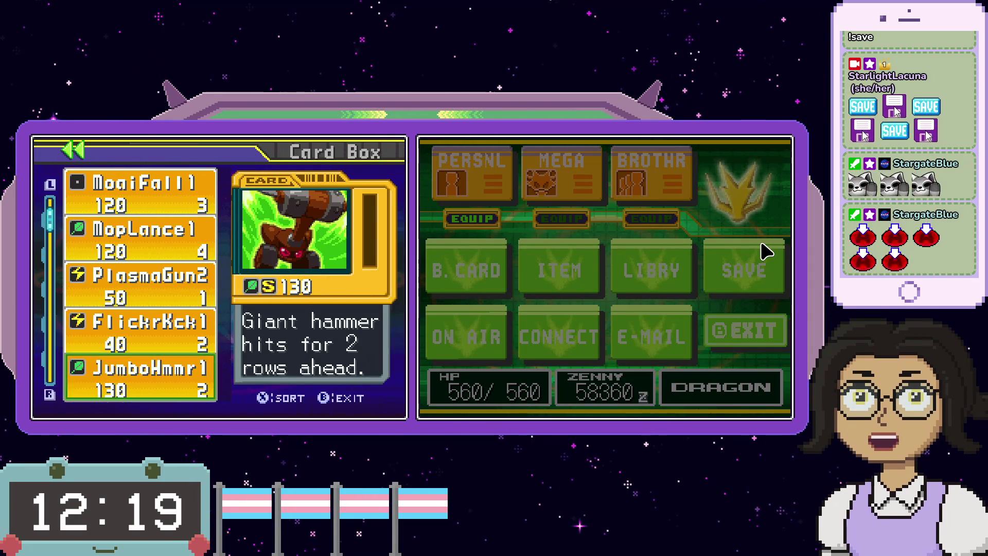
key(Left)
key(Right)
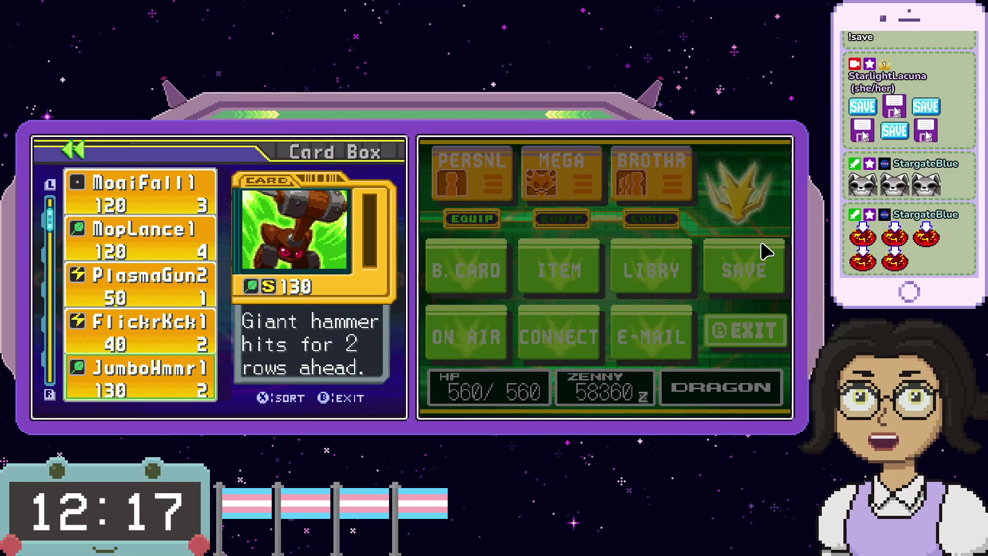
key(Left)
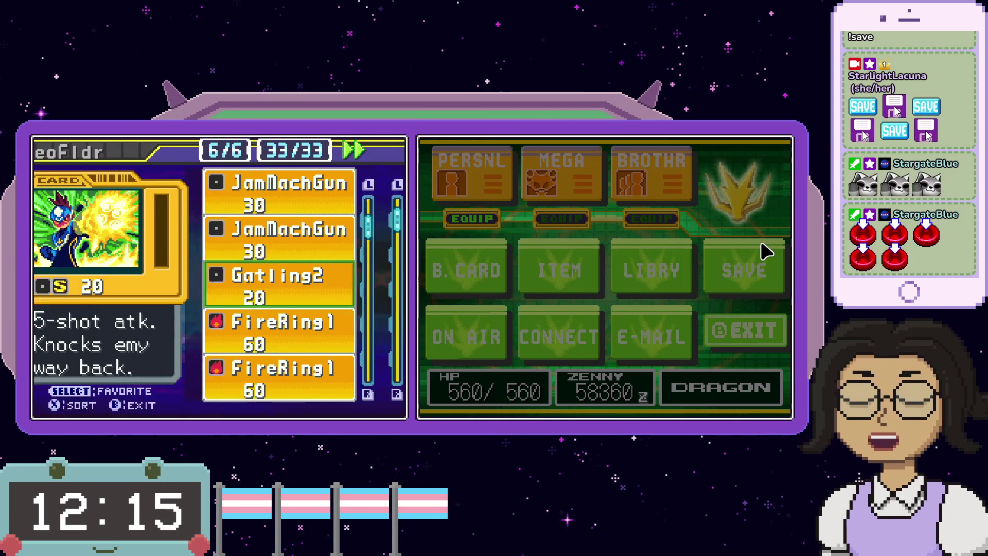
key(Right)
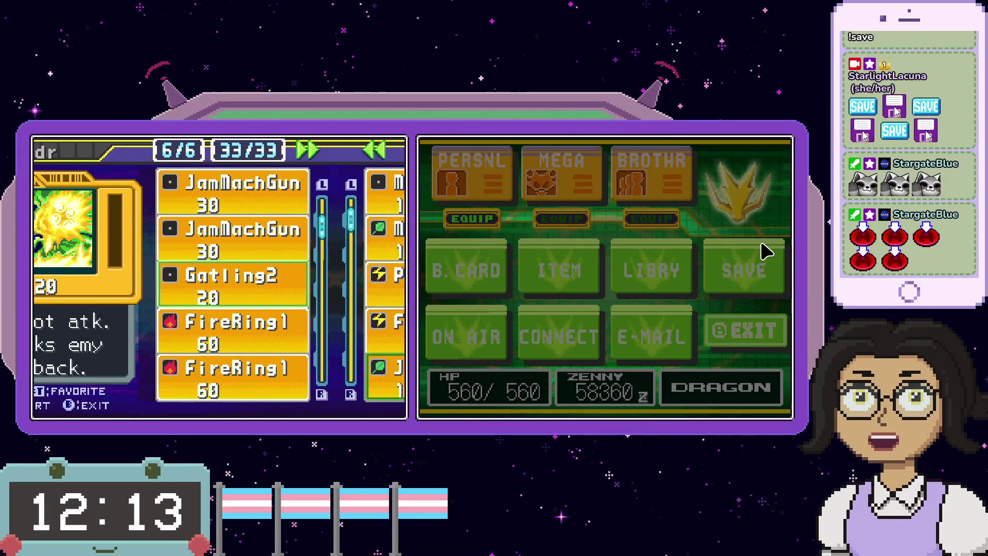
key(Left)
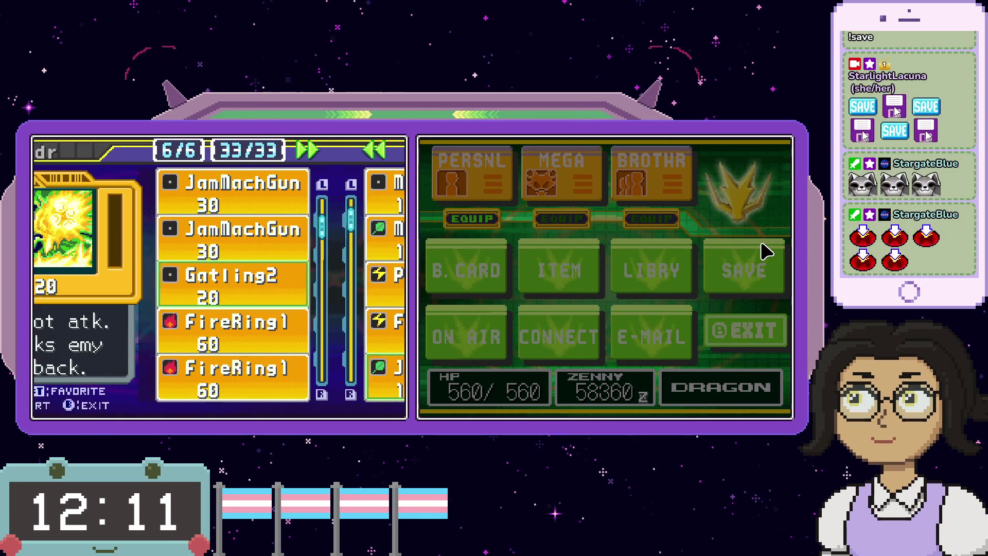
key(Down)
key(Down)
key(Up)
key(Up)
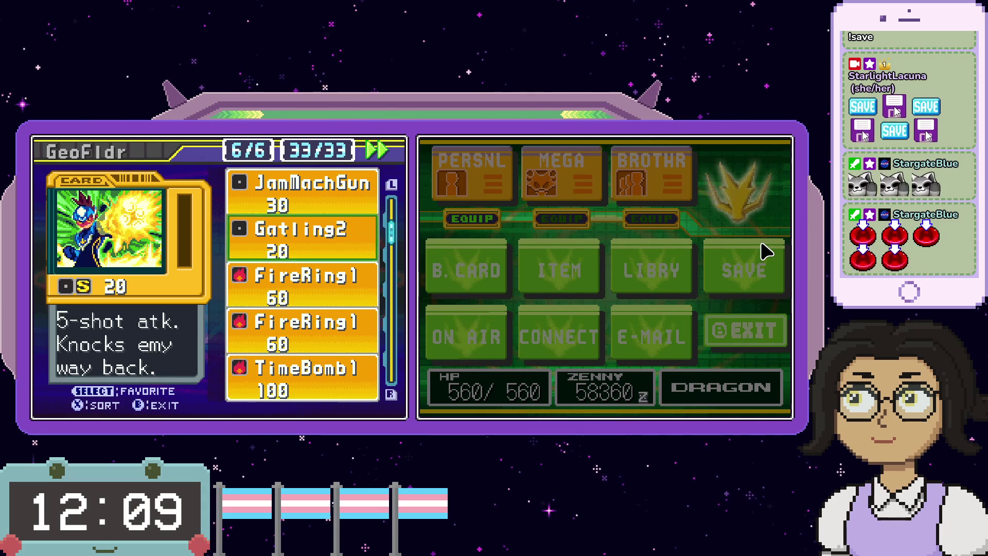
- Replace both FireRing1 cards in GeoFldr with JumboHmmr1
key(Down)
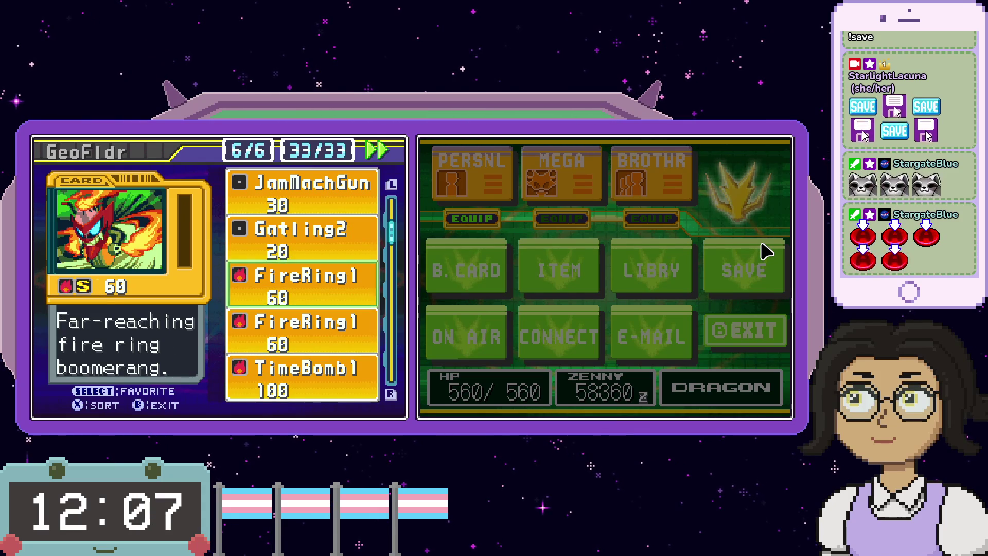
key(x)
key(Right)
key(Down)
key(Up)
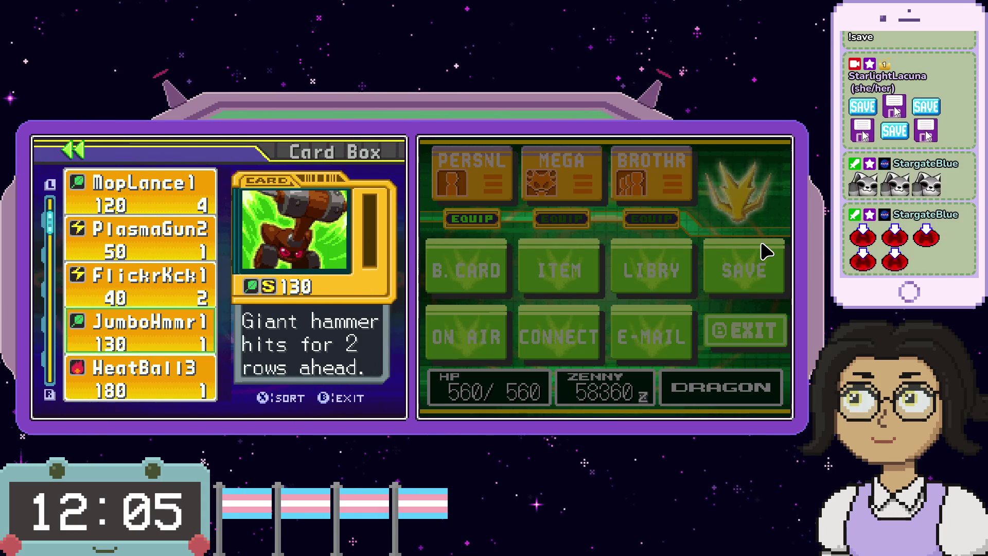
key(Left)
key(x)
key(Right)
- Look over MopLance1 and FireRing2 in the Card Box and locate FireBzook1 in the folder
key(Up)
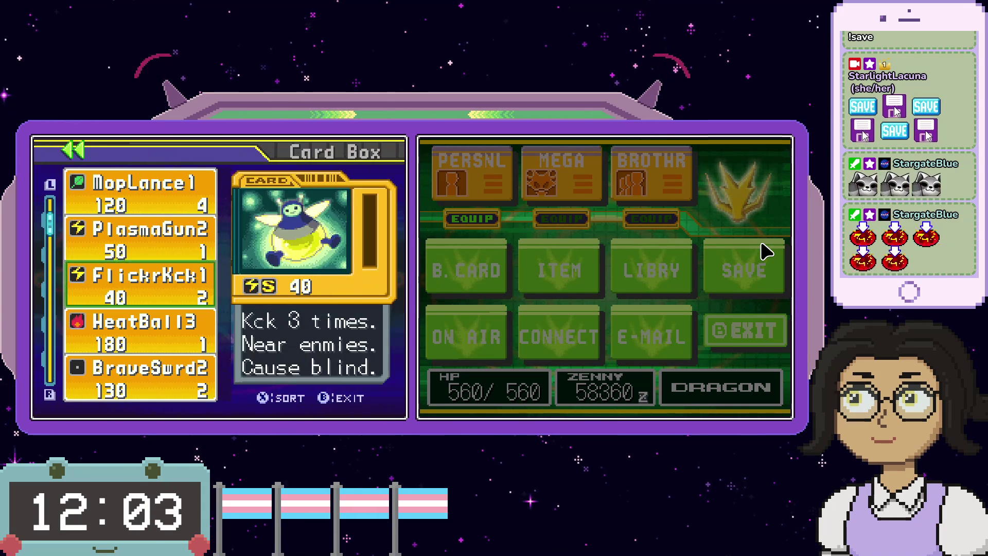
key(Up)
key(Up)
key(Up)
key(Up)
key(Down)
key(Down)
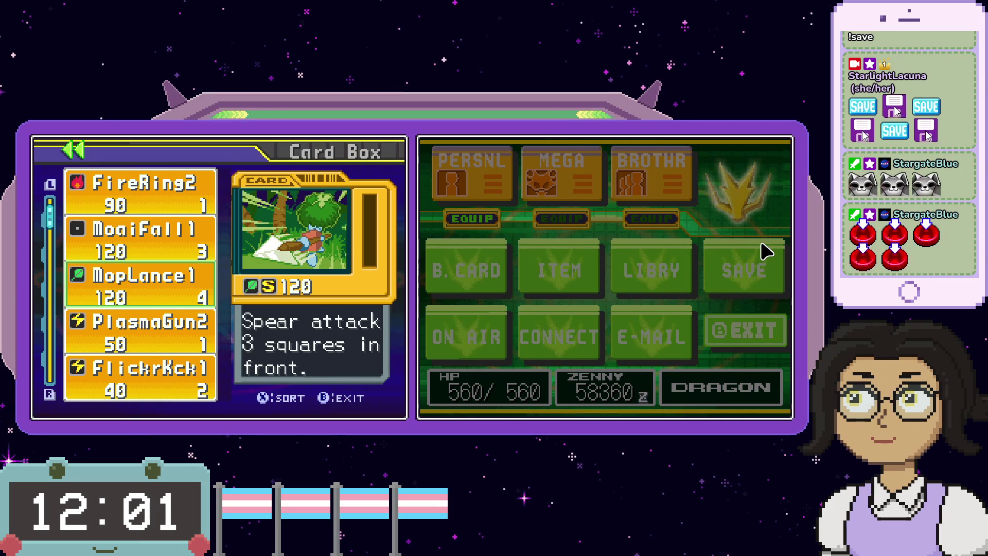
key(Up)
key(Up)
key(Down)
key(Down)
key(Left)
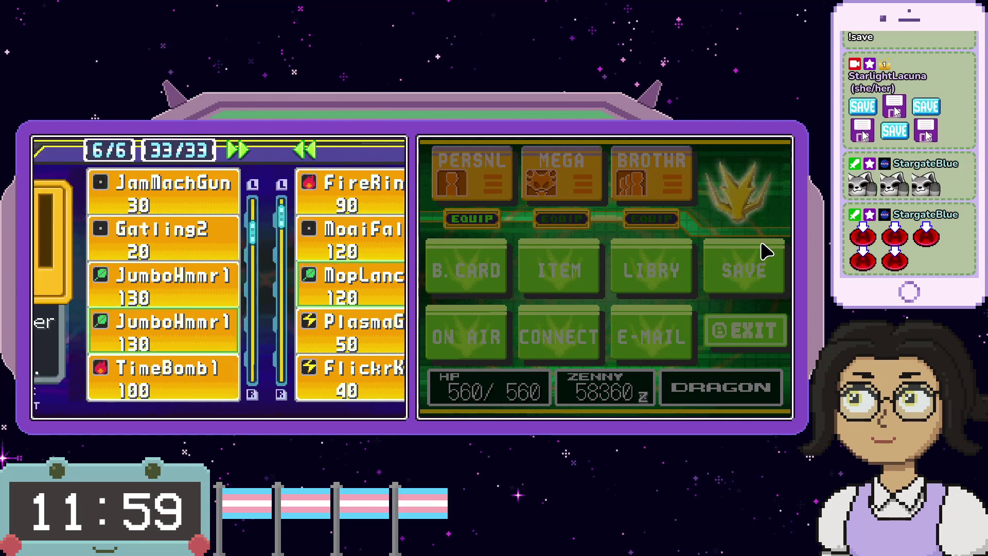
key(Down)
key(Down)
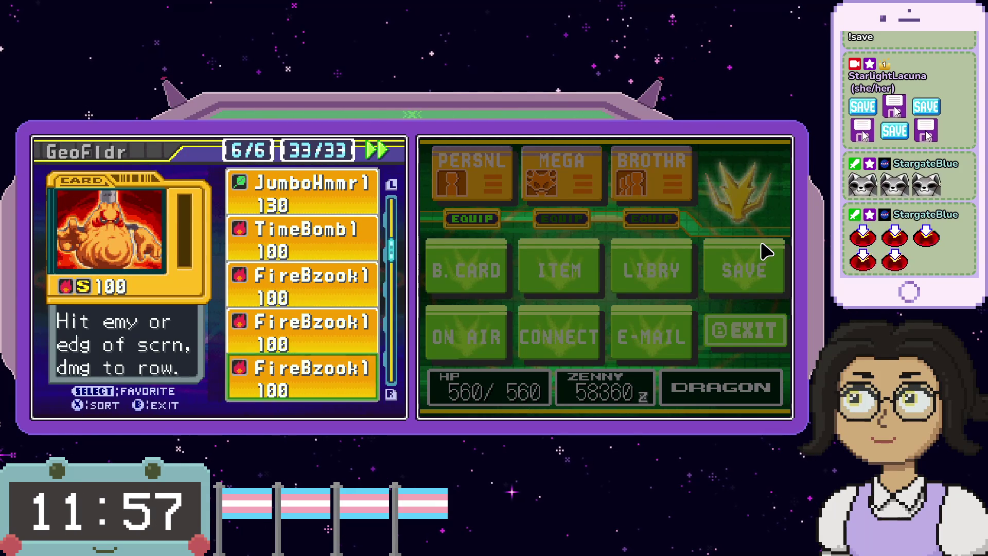
key(Down)
key(Down)
key(Down)
key(Down)
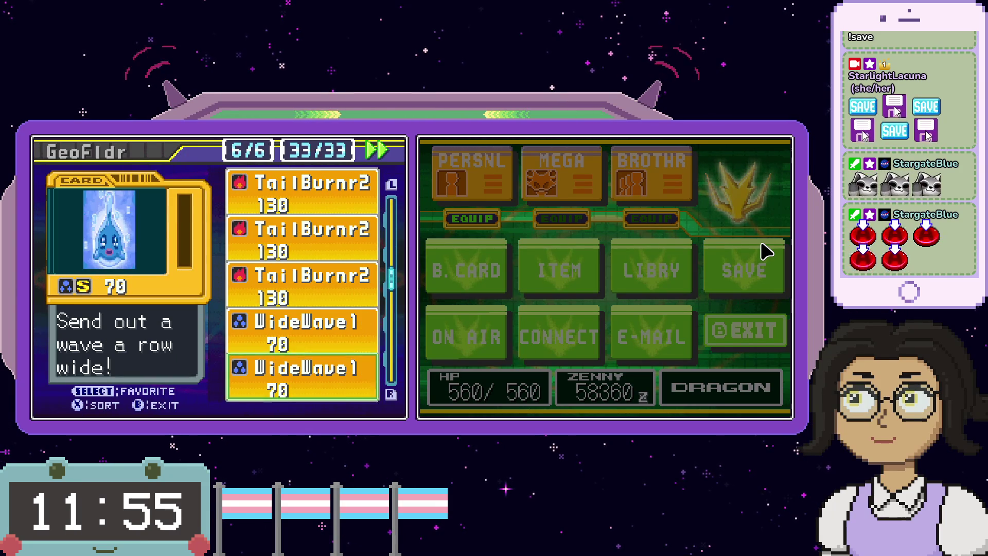
key(Up)
key(Up)
key(Up)
key(Up)
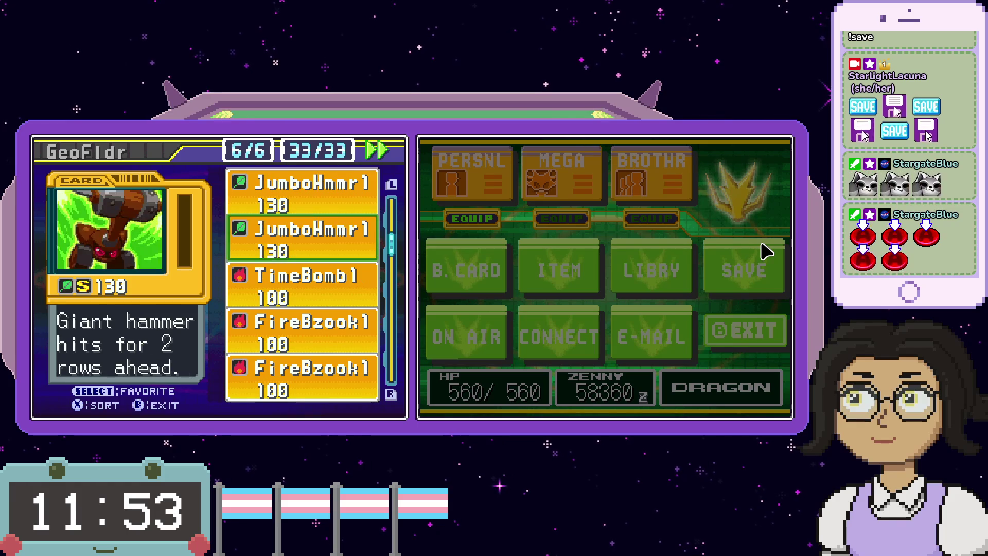
key(Down)
key(Down)
- Swap three MopLance1 cards into GeoFldr in place of FireBzook cards and close the Card Box
key(Right)
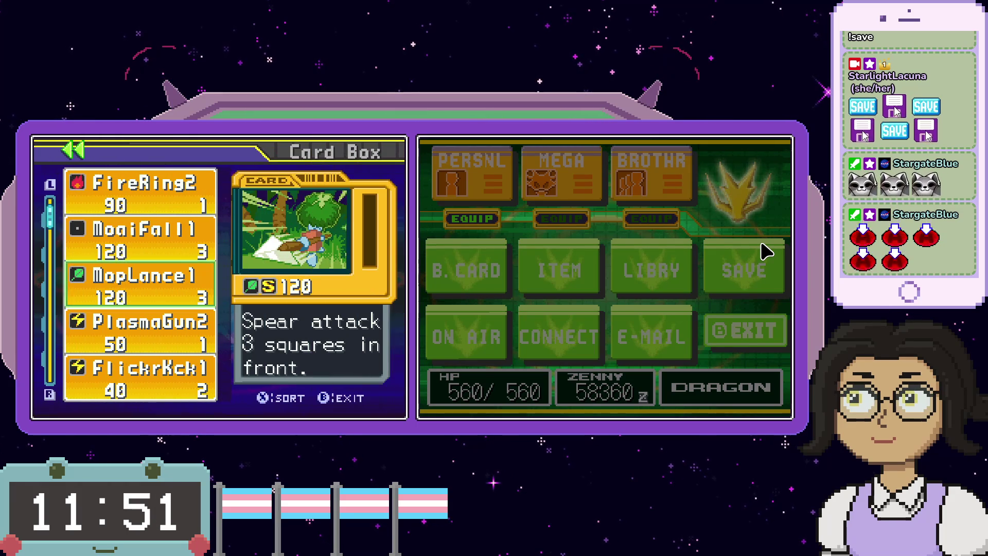
key(Left)
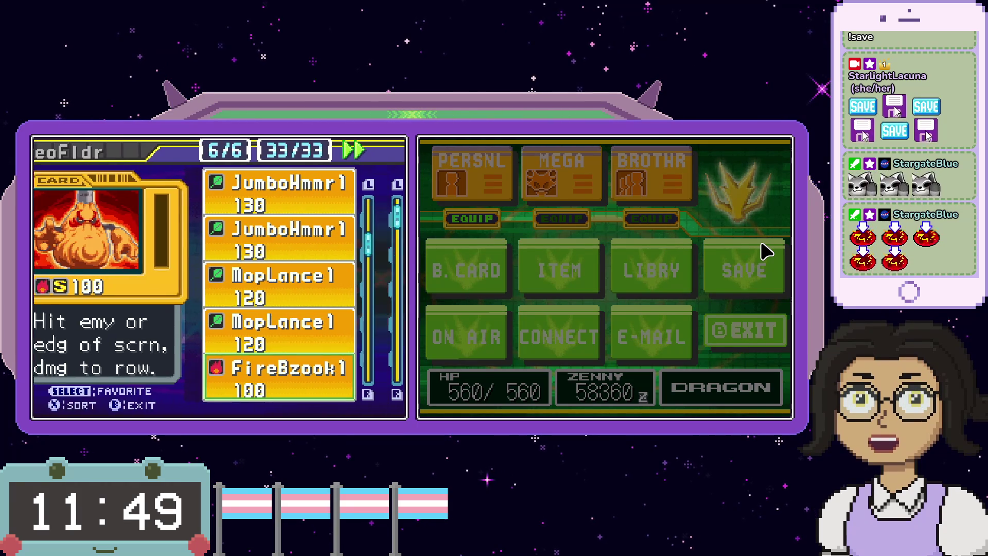
key(Right)
key(Left)
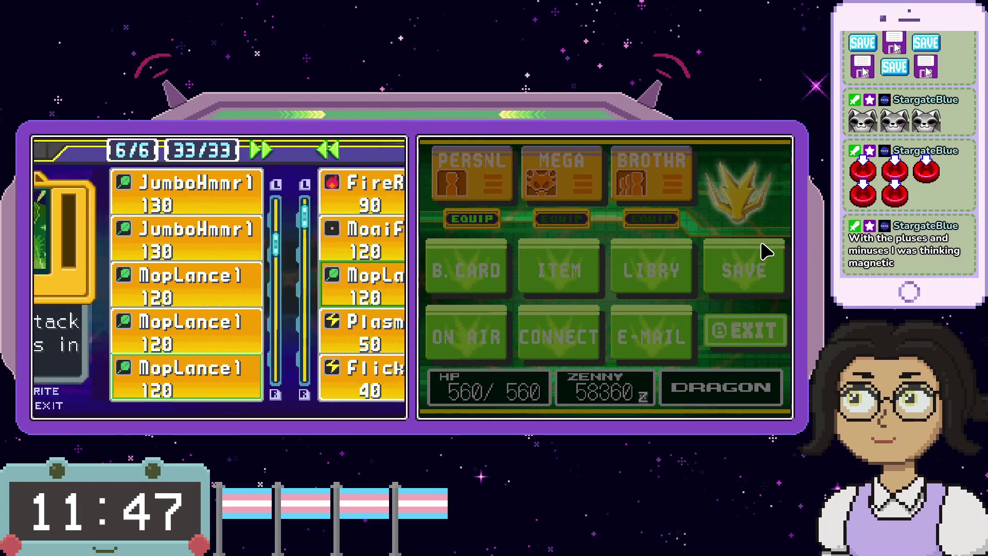
key(Right)
key(Left)
key(Right)
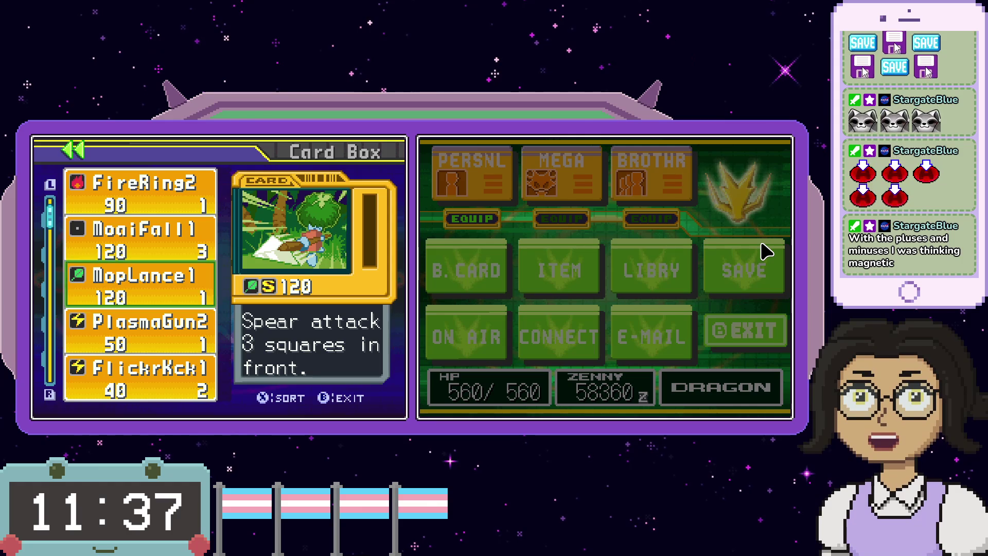
key(z)
key(z)
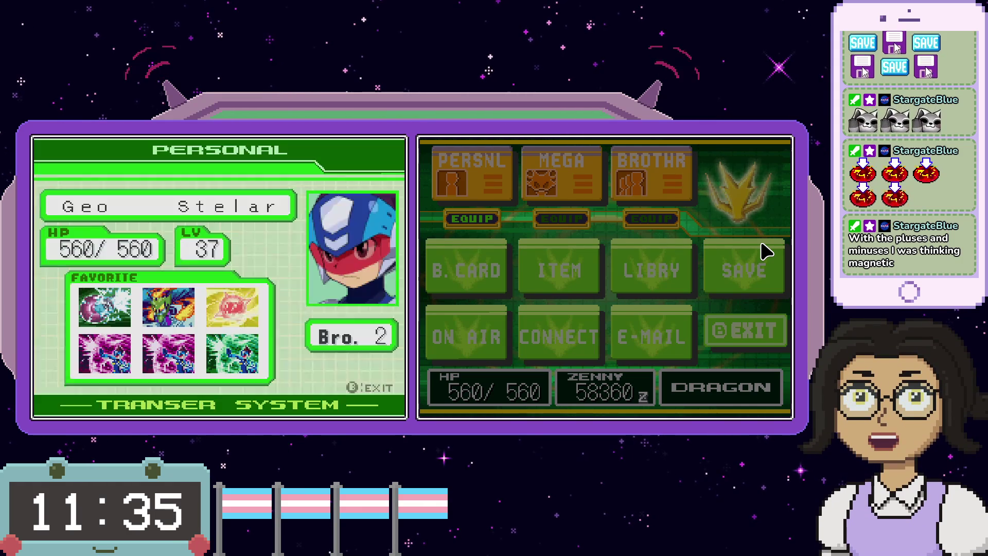
- Save the game from the main menu and return to the field
key(Right)
key(Right)
key(Right)
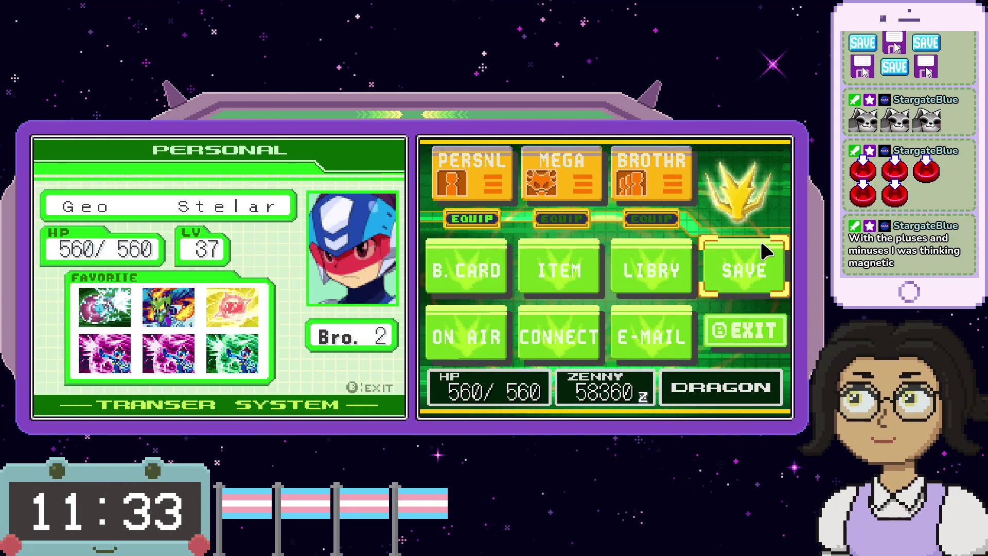
key(x)
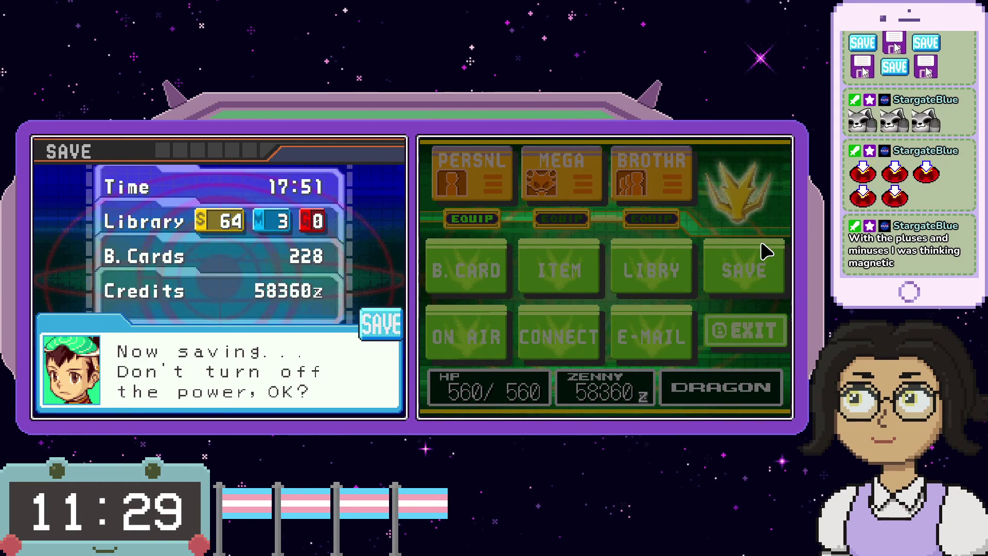
key(x)
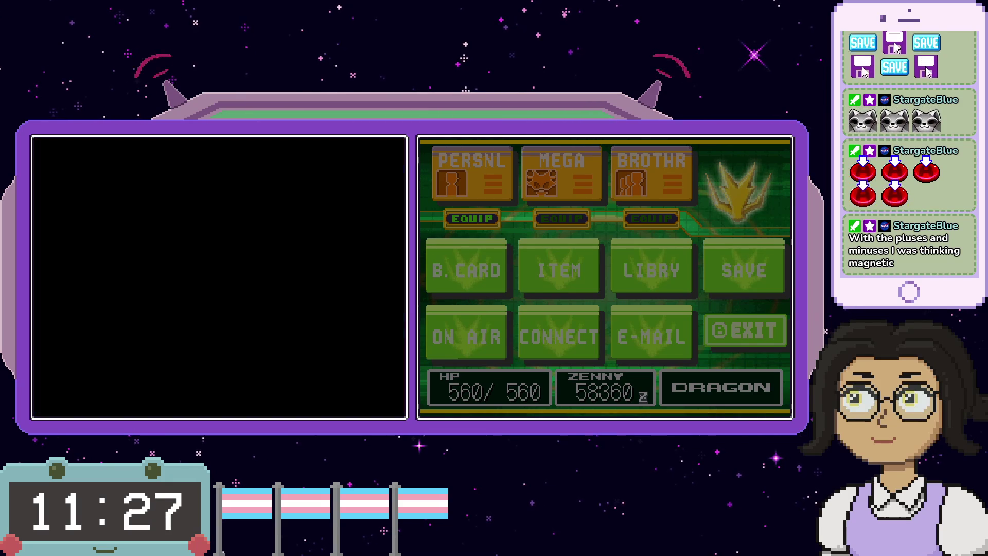
key(z)
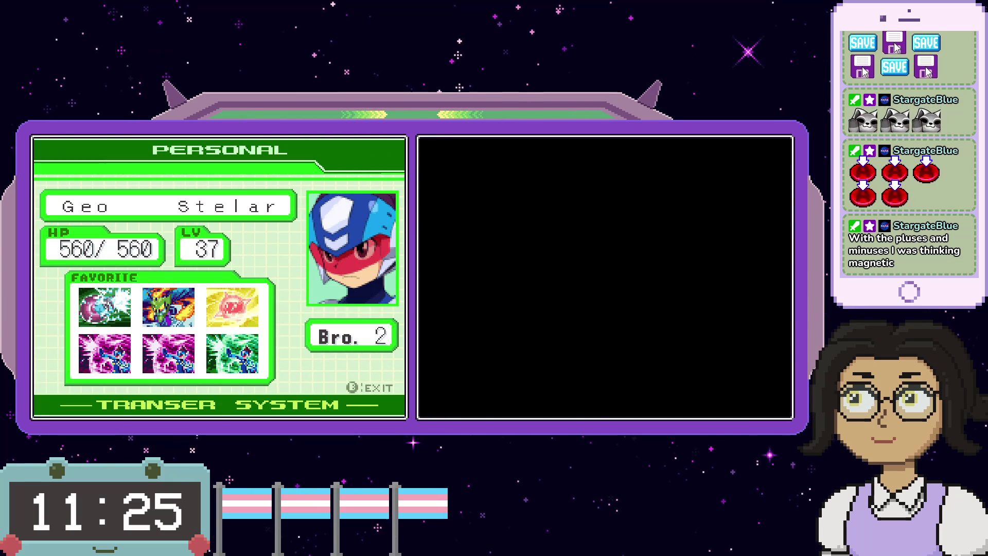
- Walk to the robot at the wave road's dead end and talk through its dialogue
key(Left)
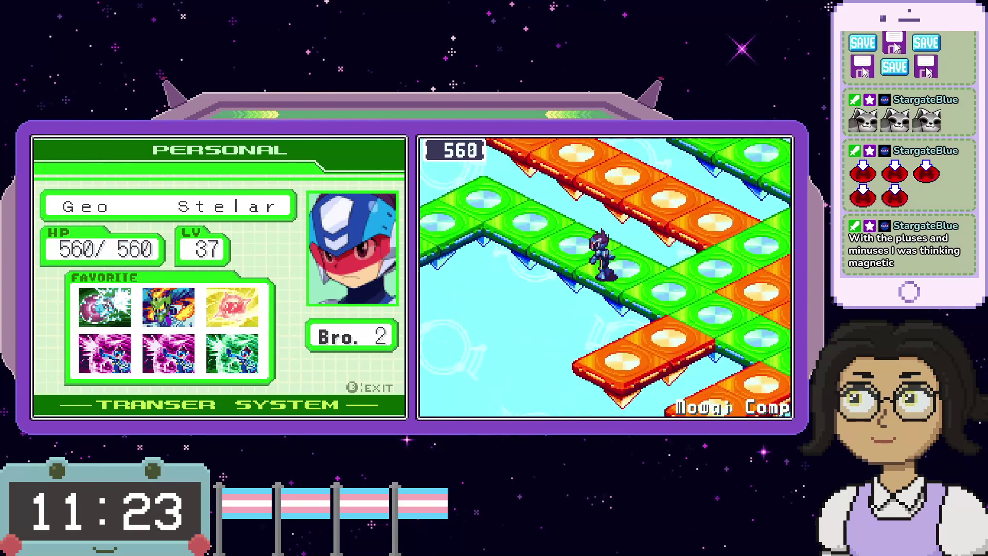
key(Left)
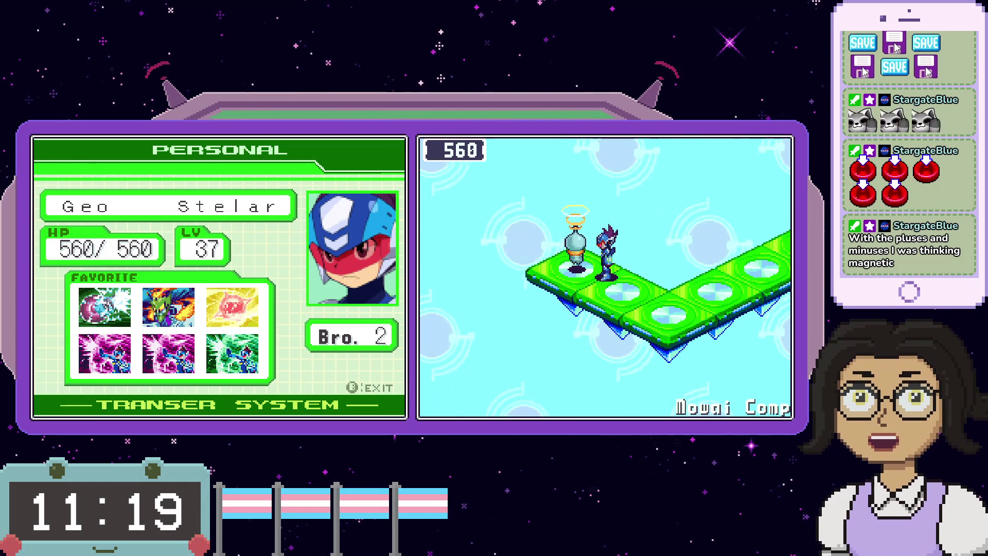
key(x)
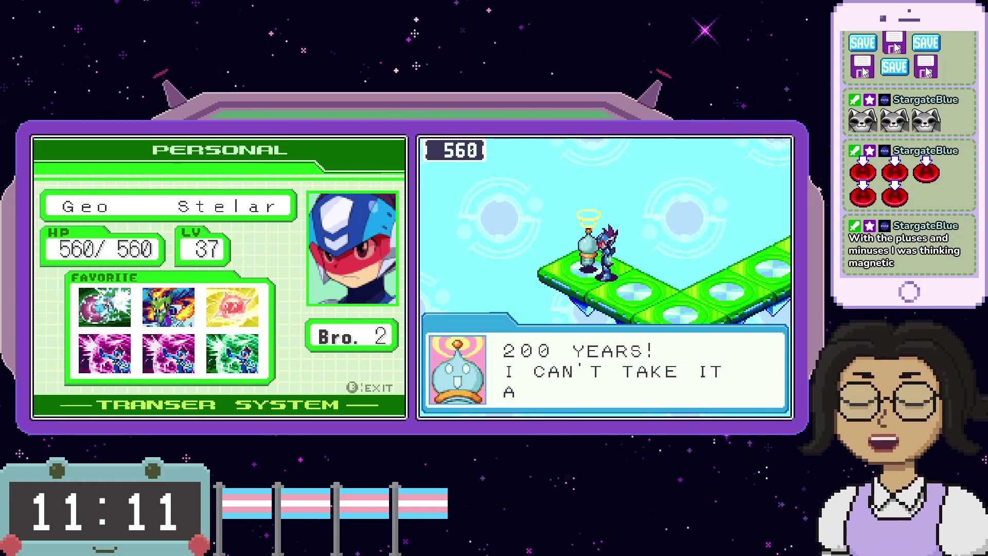
key(x)
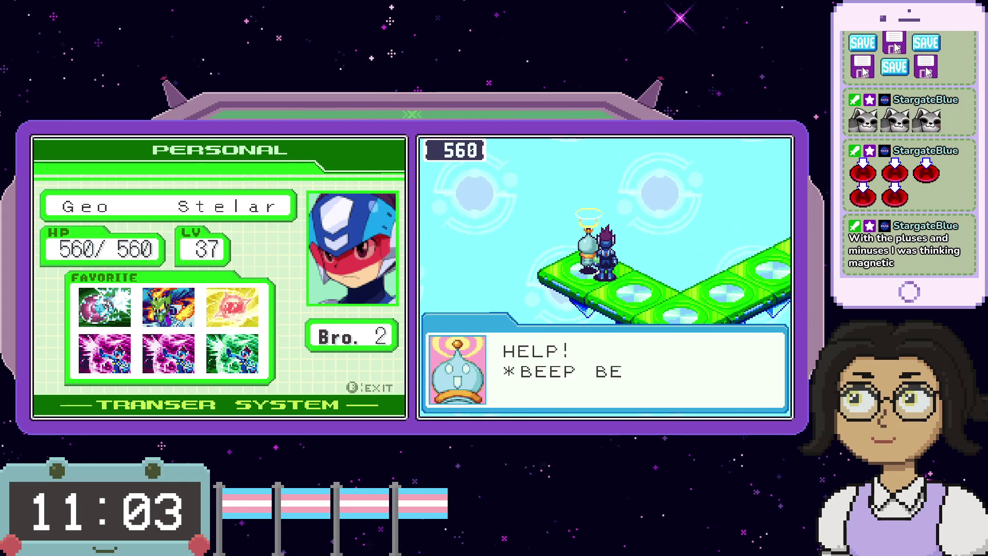
key(x)
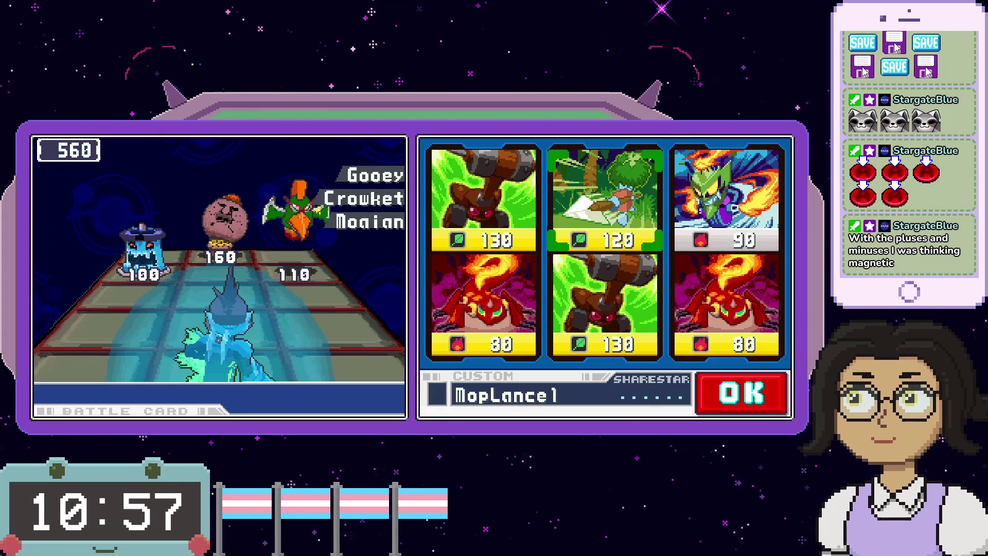
- Pick two JumboHmmr1 cards and FireRing2 for the turn and start the battle
key(x)
key(Down)
key(Right)
key(x)
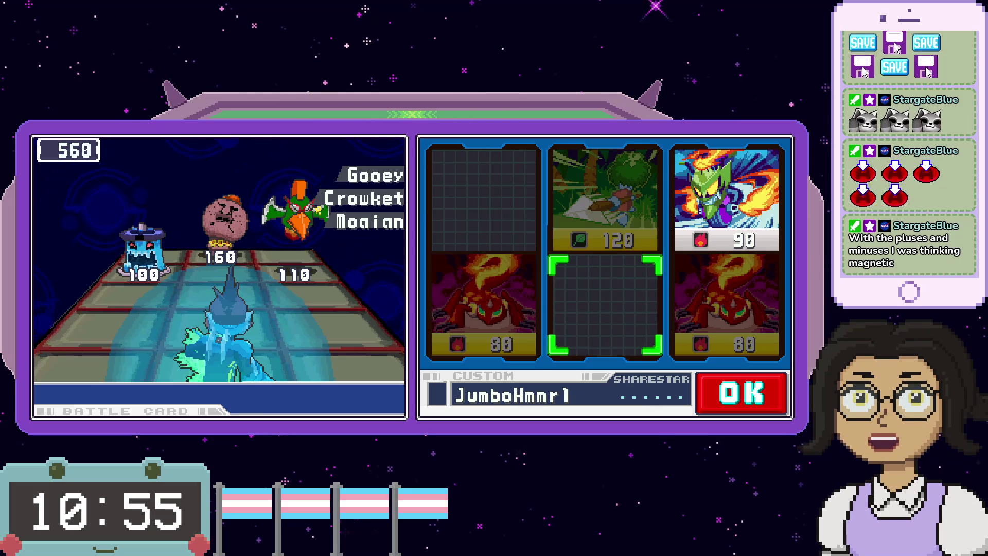
key(Up)
key(Right)
key(x)
key(x)
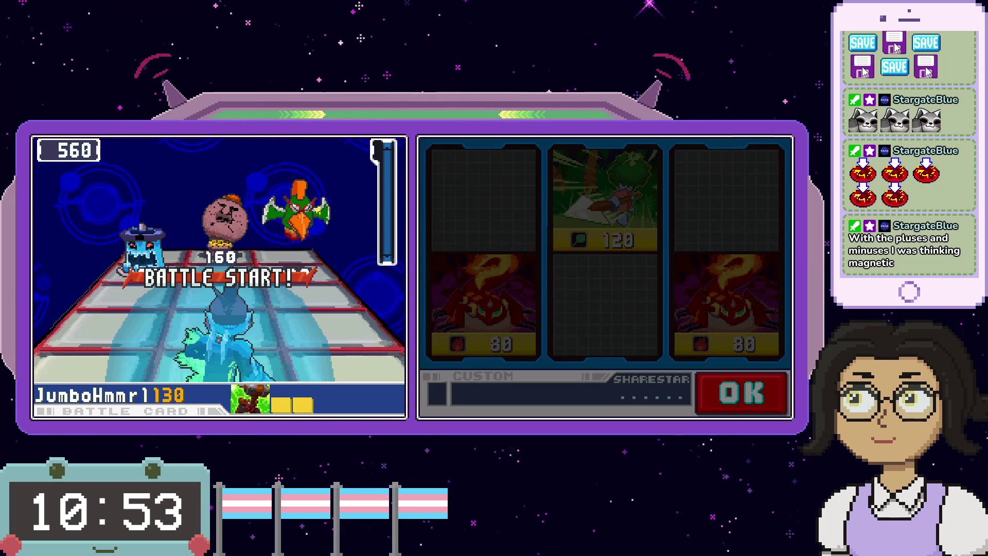
key(x)
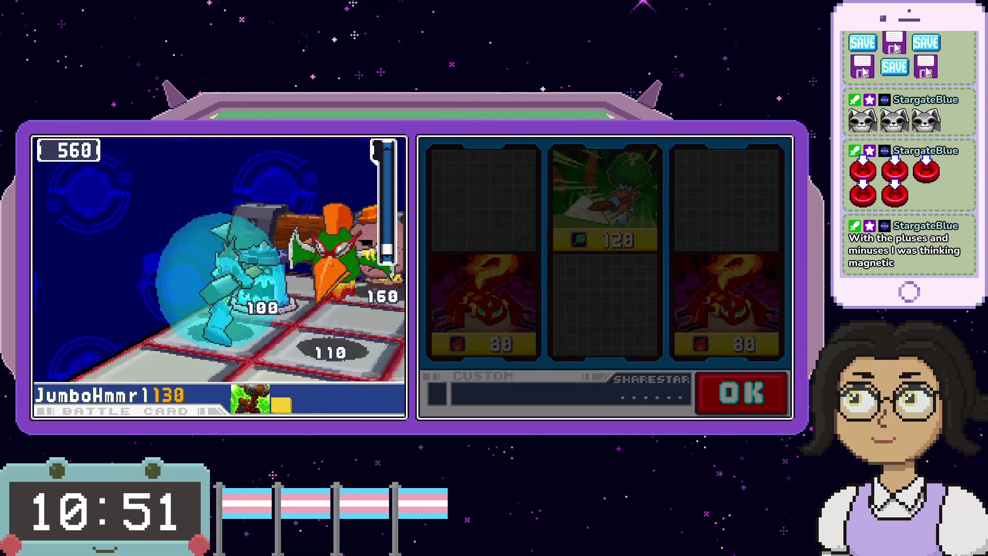
- Smash viruses with JumboHmmr1, delete the rest with FireRing2, and dismiss the Lv 6 results
key(Left)
key(Right)
key(Right)
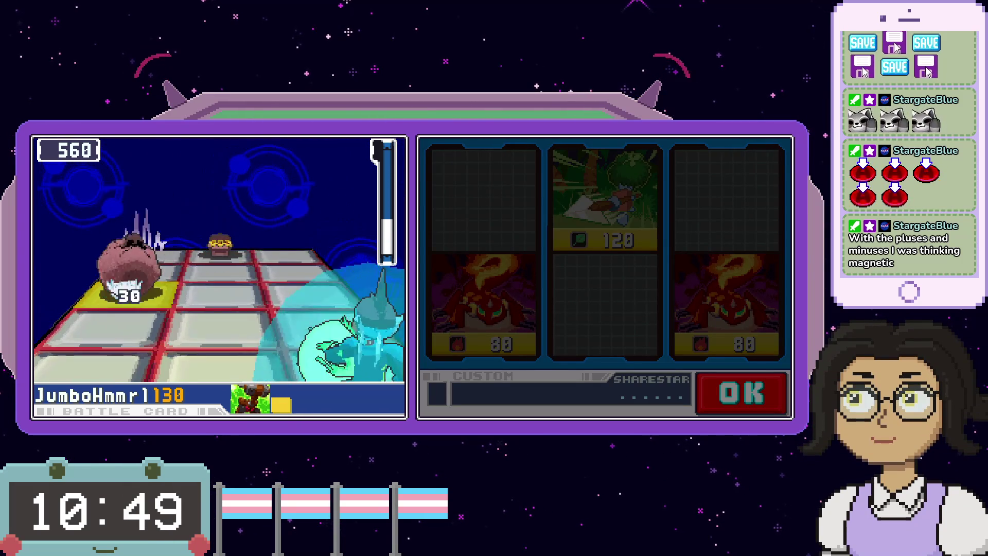
key(Left)
key(Left)
key(Right)
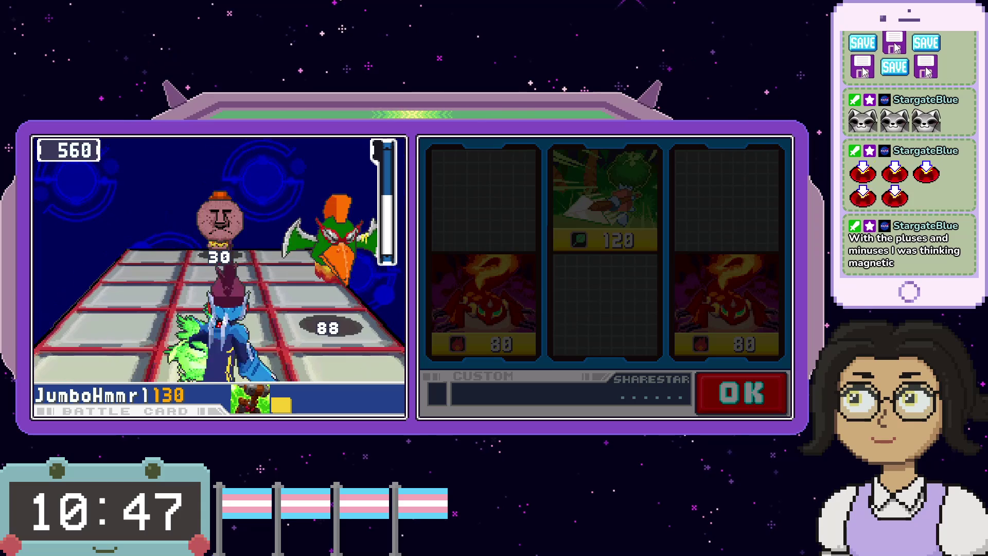
key(x)
key(Right)
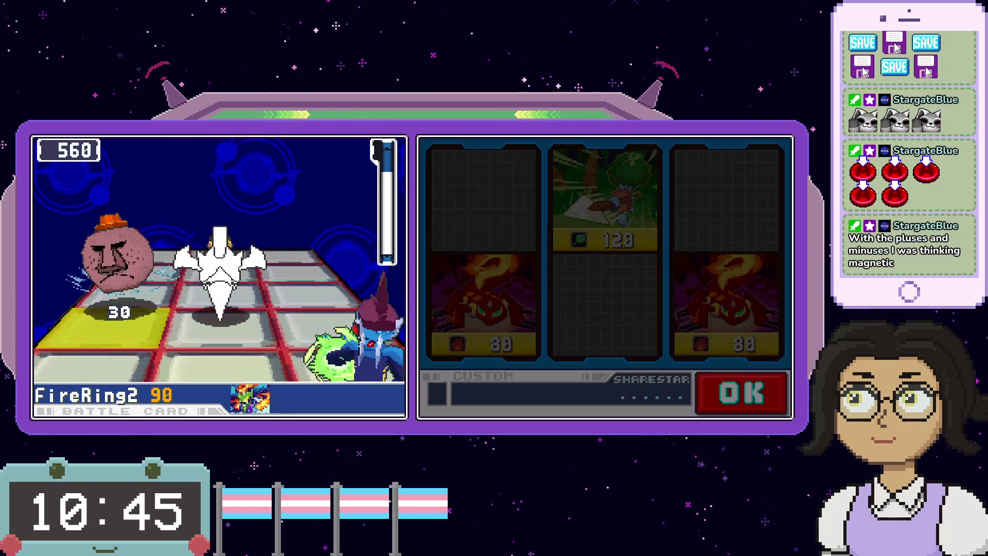
key(Left)
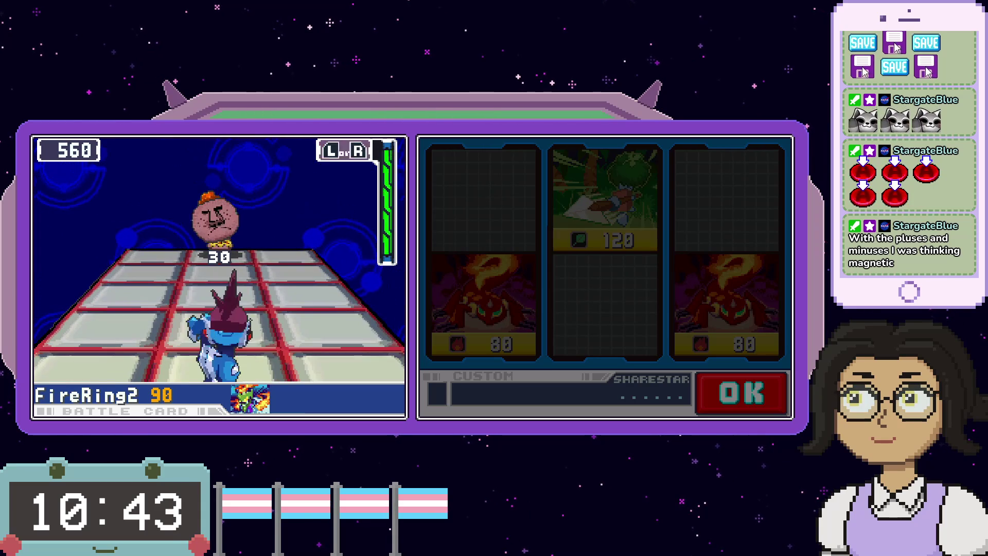
key(x)
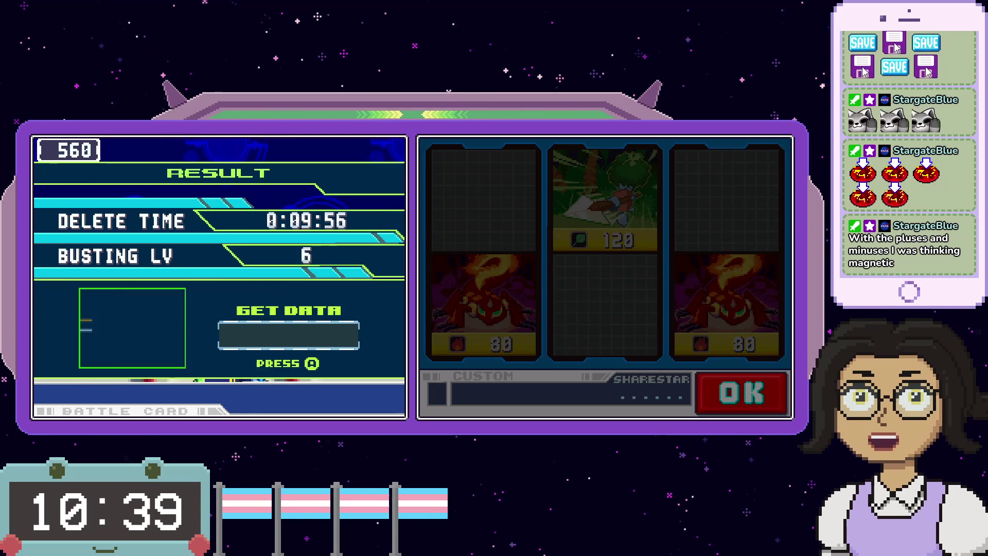
key(x)
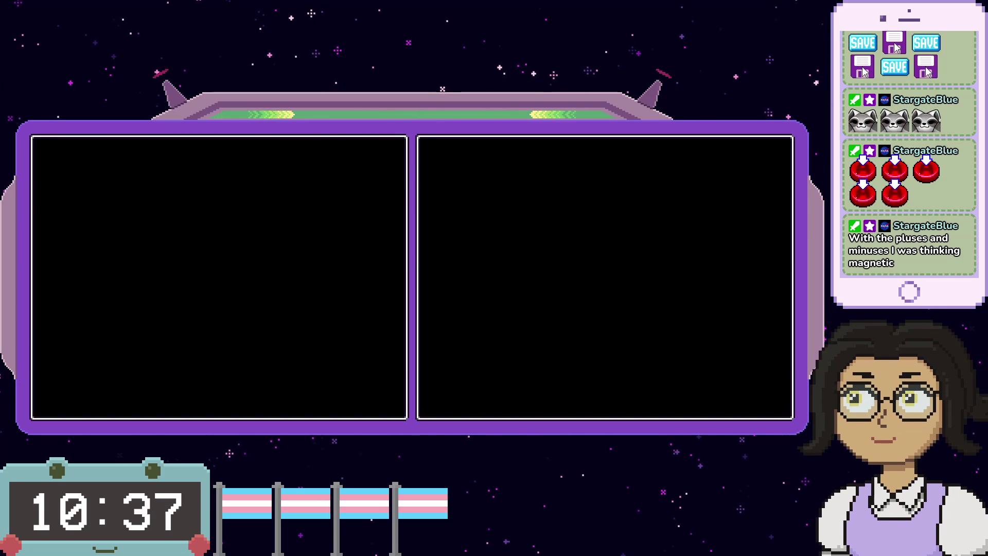
- Walk to Mowai Comp's exit and answer the pulse-out prompt to leave
key(Up)
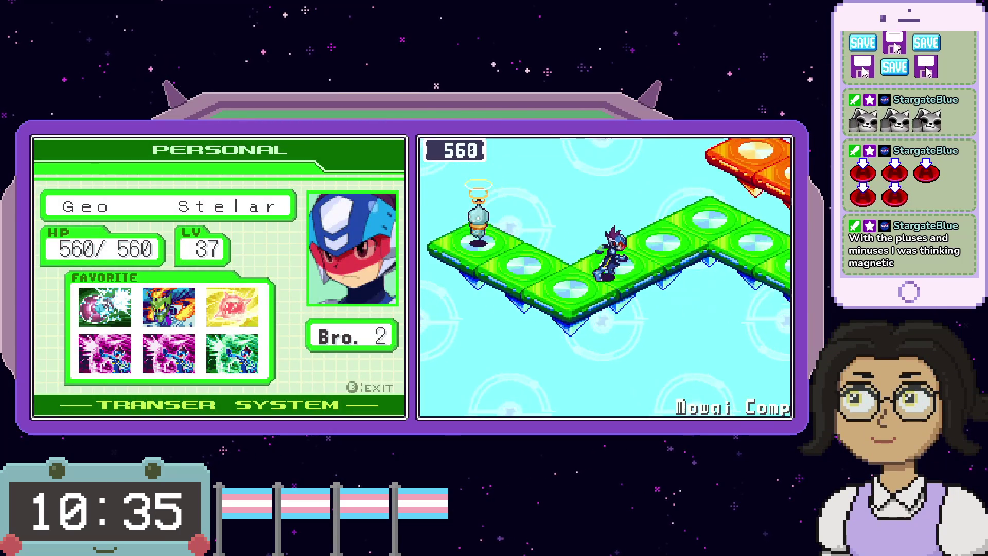
key(Up)
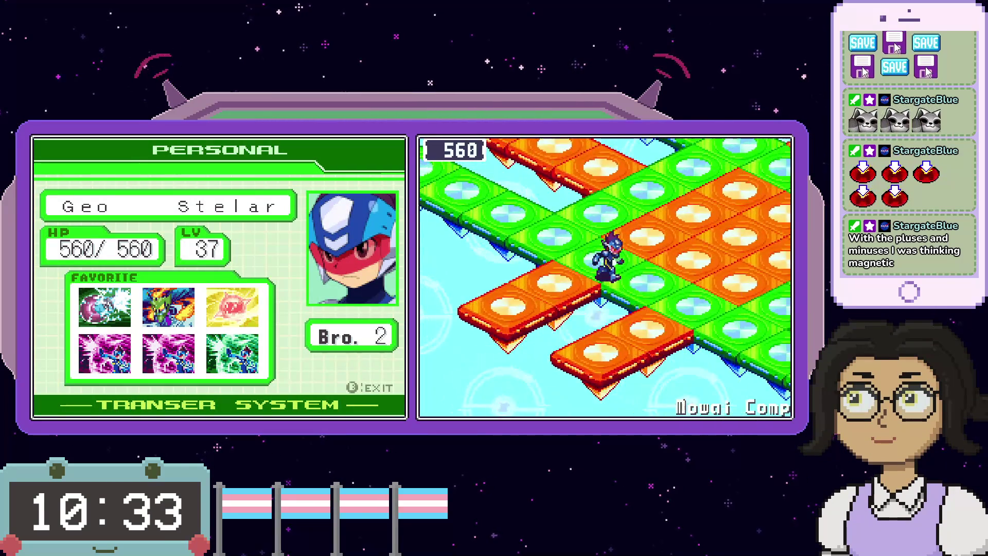
key(Down)
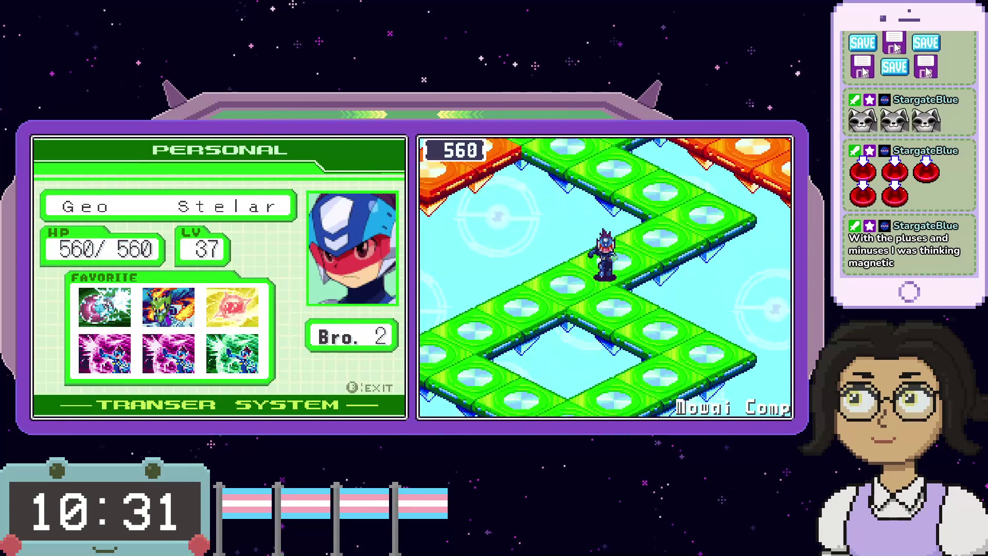
key(Up)
key(x)
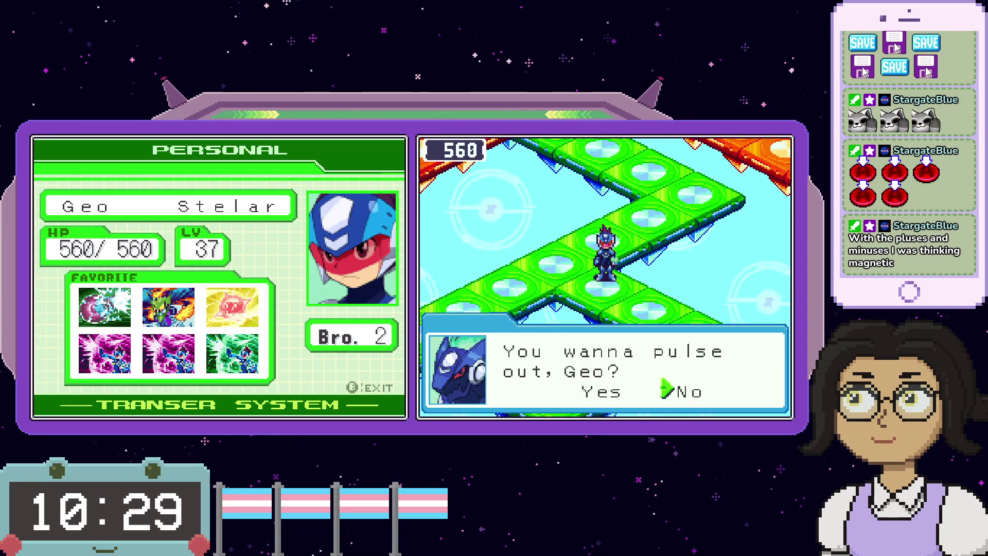
key(x)
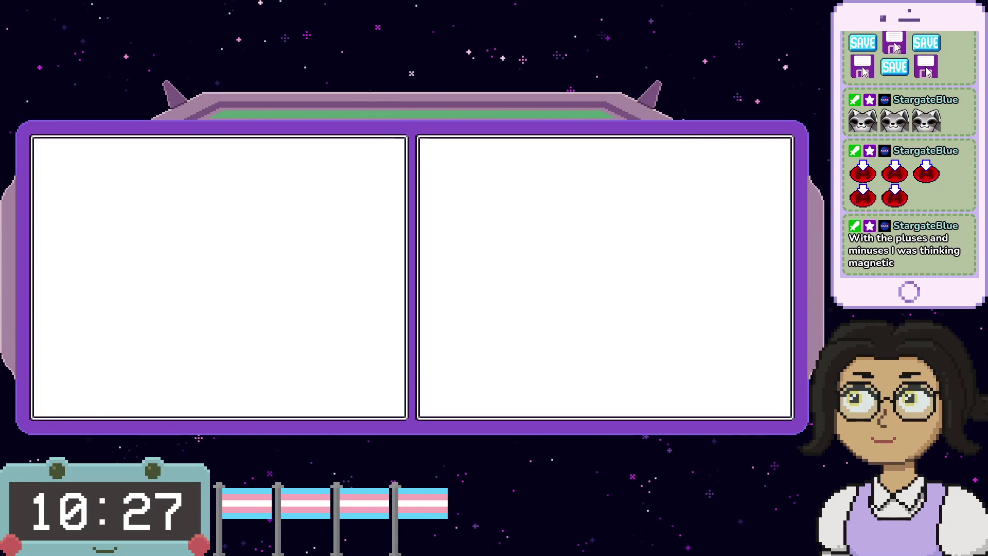
- Follow Time Sq. EM-Rd past the truck and into Cake Shop Comp
key(Left)
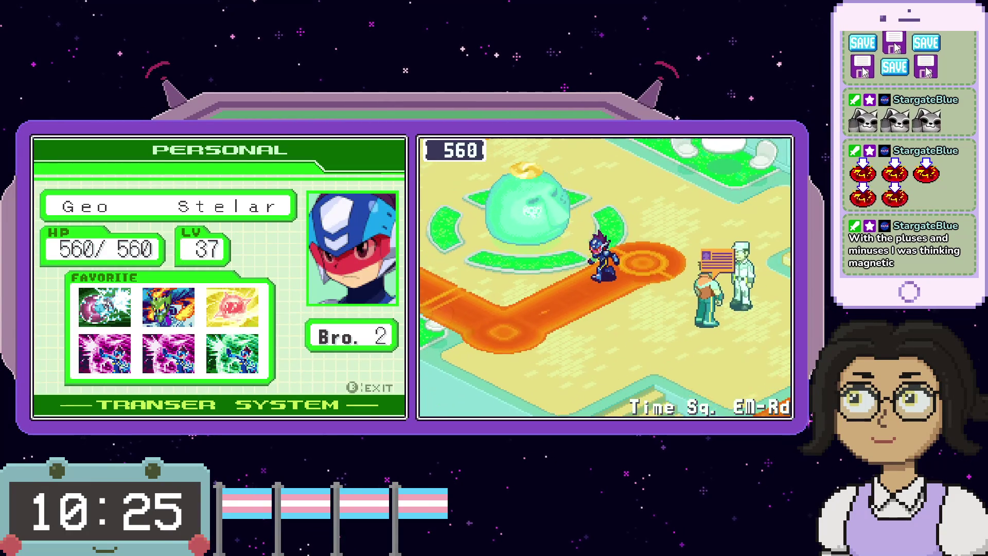
key(Up)
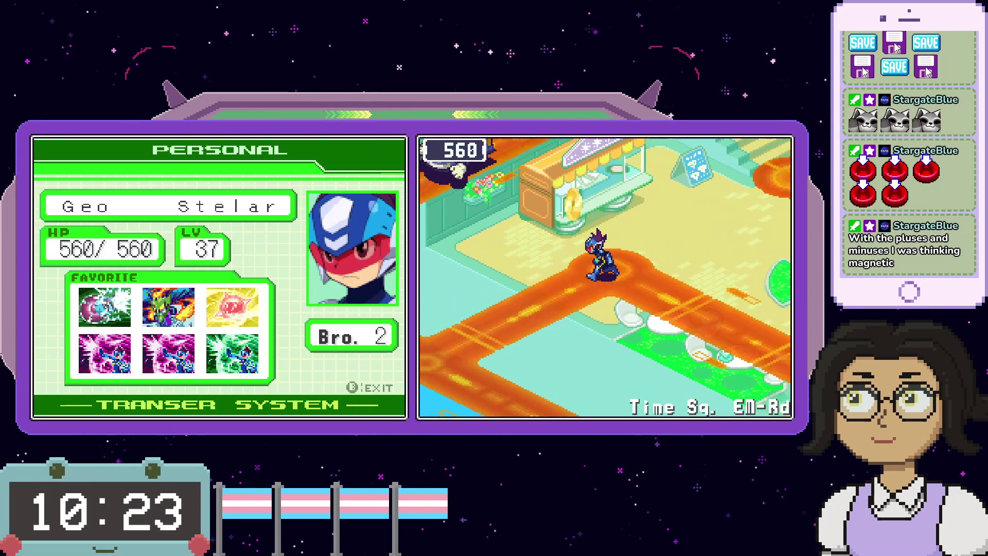
key(Left)
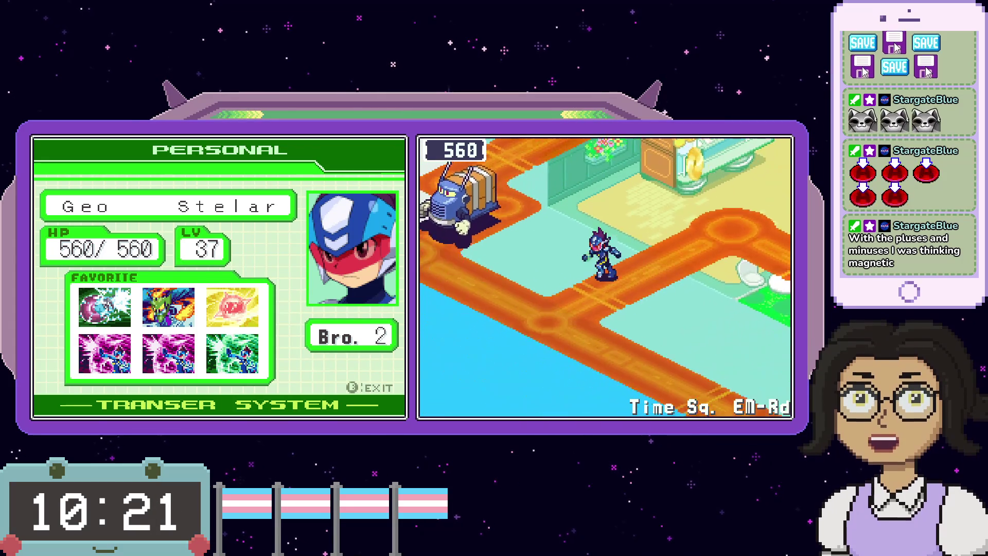
key(Up)
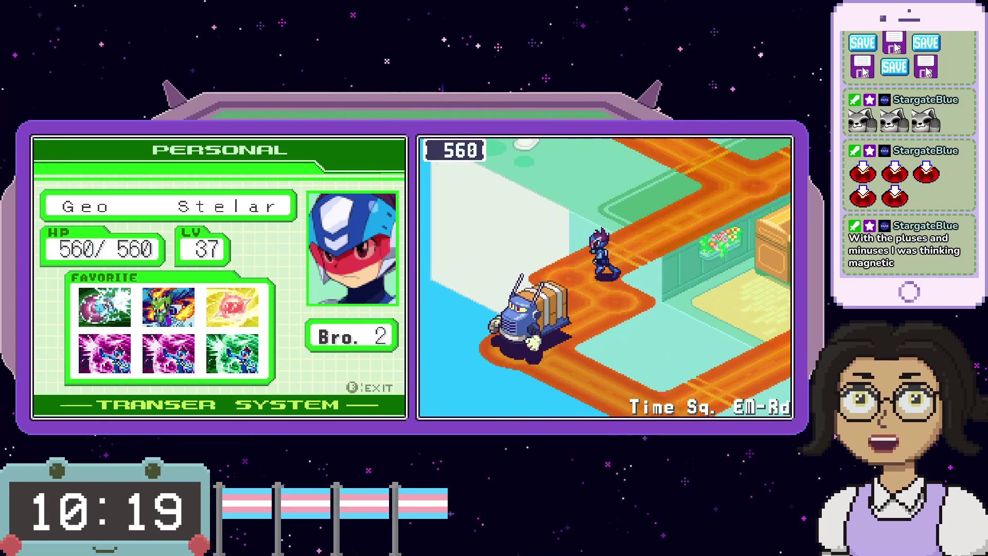
key(Right)
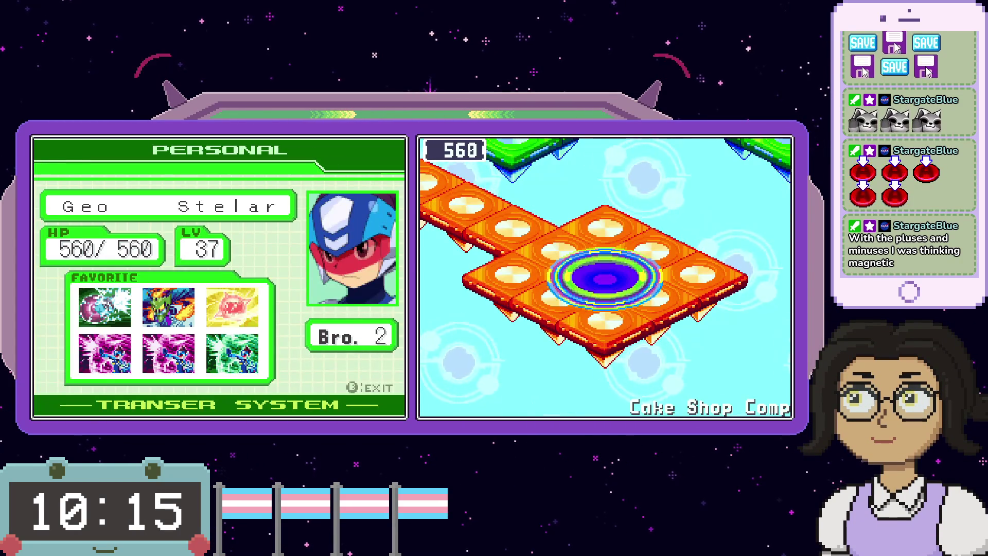
- Walk to the robot NPC in Cake Shop Comp and talk with it
key(Up)
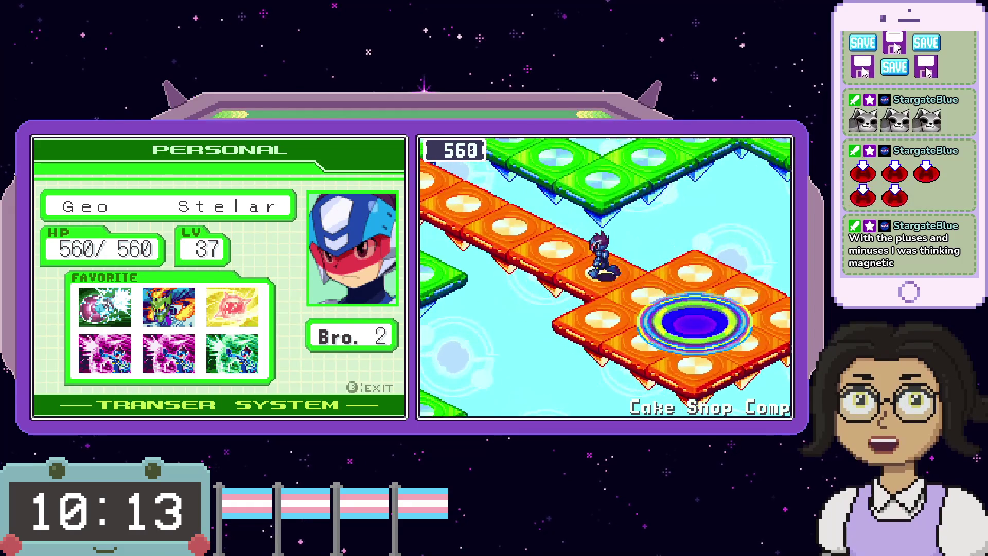
key(Right)
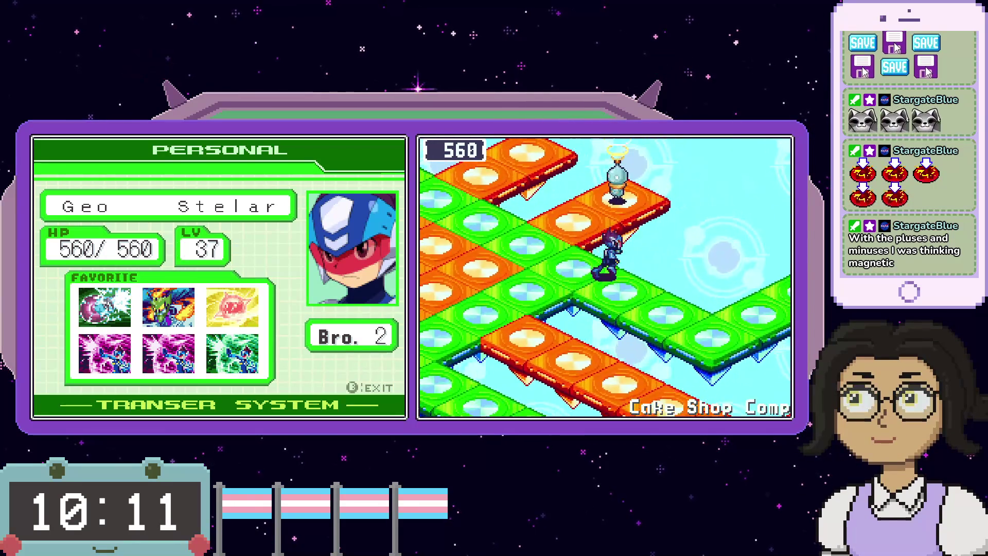
key(x)
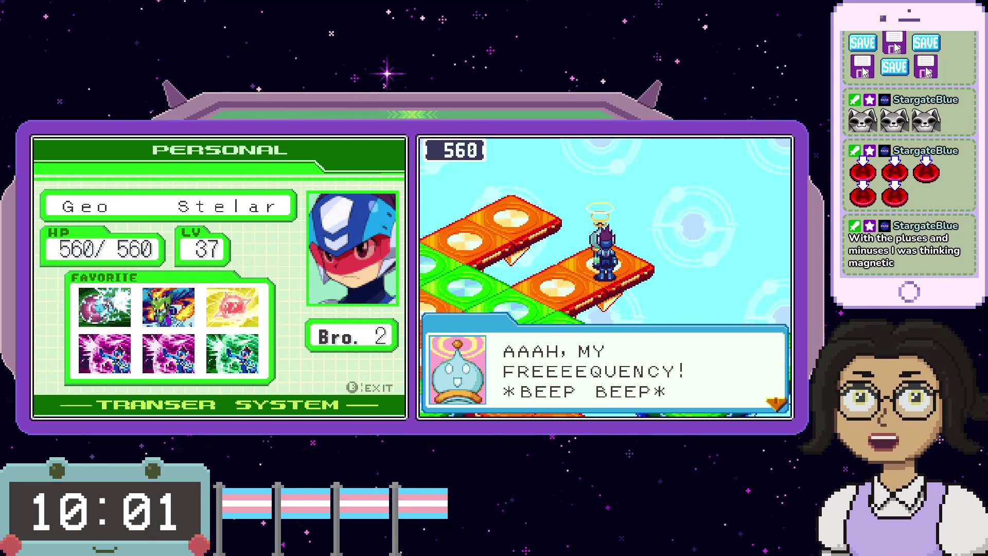
key(x)
- Walk the green paths until a HotMotor, LuPavarot and Gooey battle triggers
key(Right)
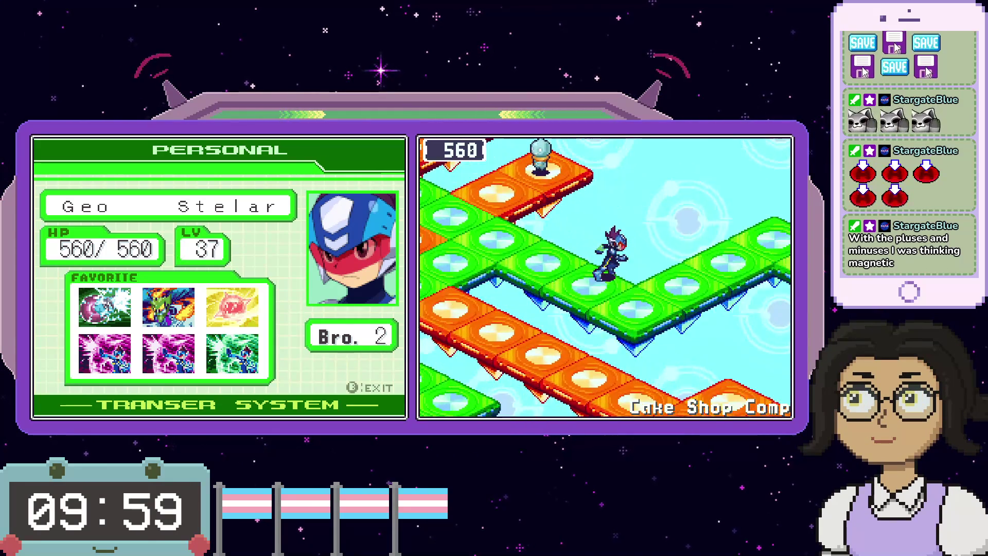
key(Right)
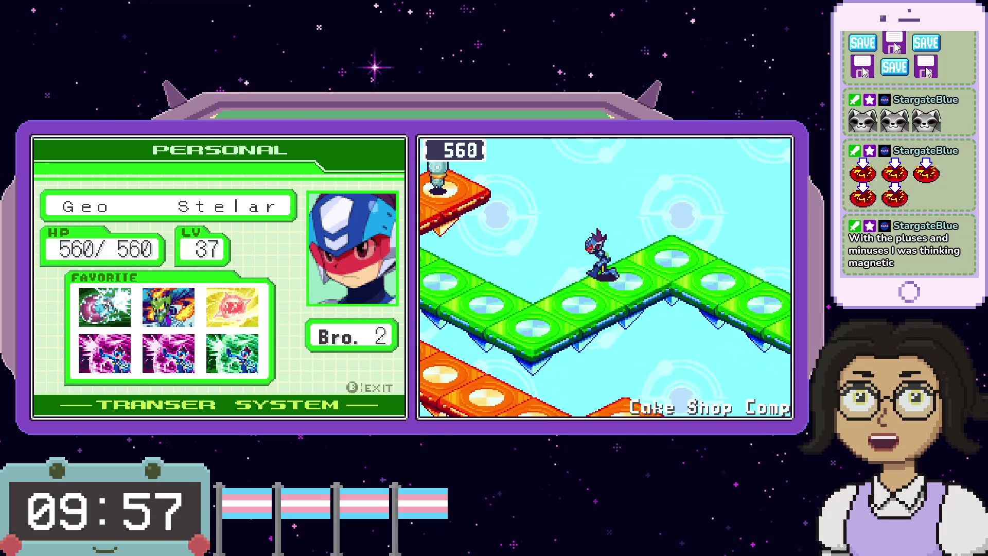
key(Right)
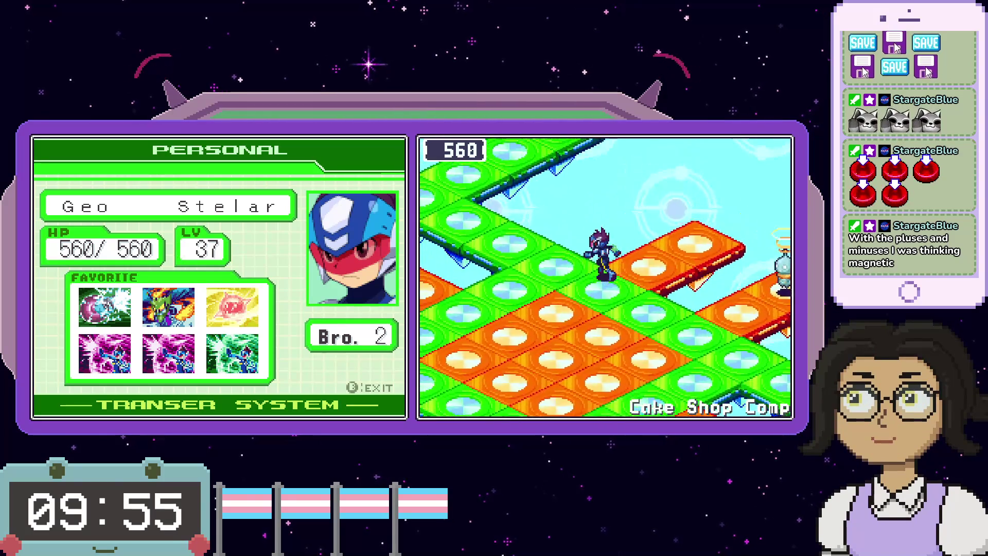
key(Up)
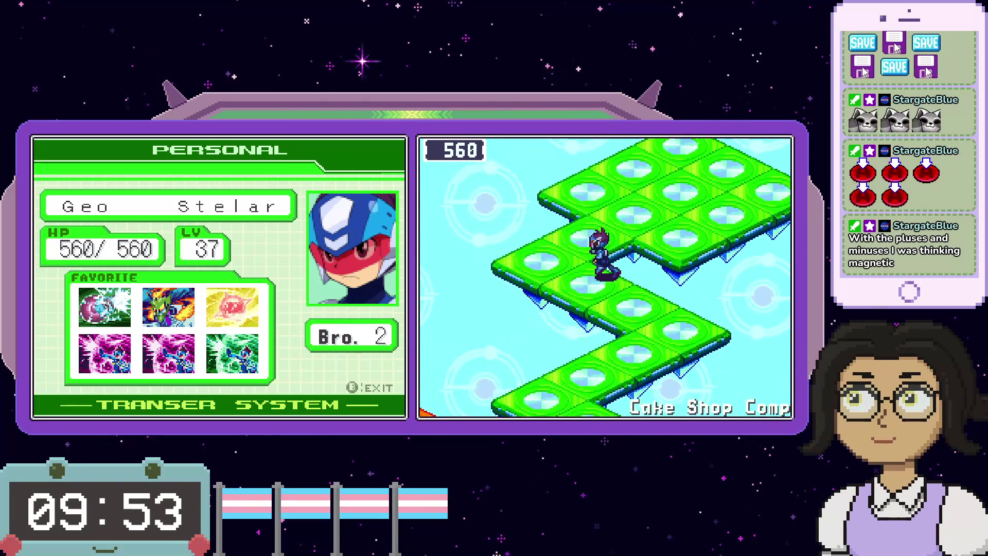
key(Up)
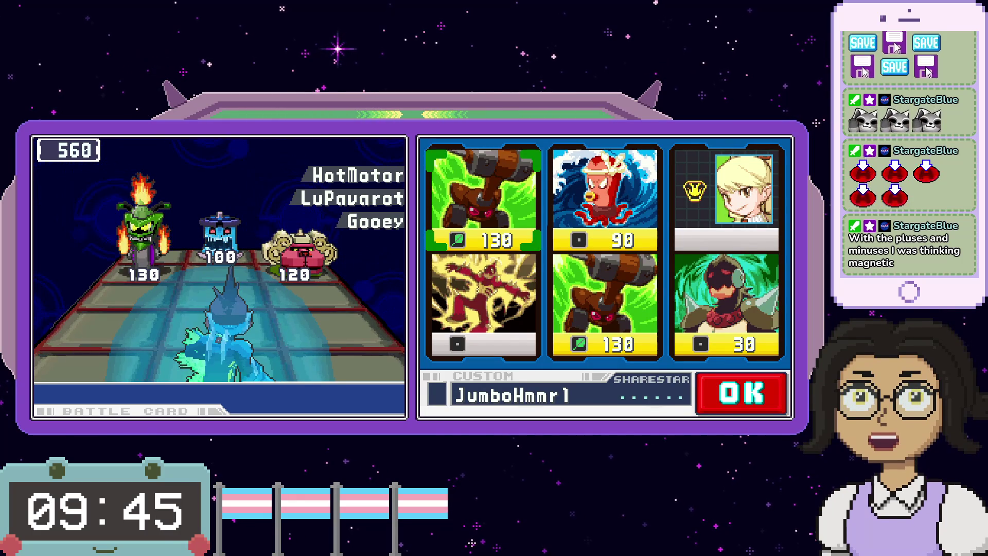
- Put GreenInk and ParlyzPlus in the hand, dropping the first JumboHmmr1
key(Down)
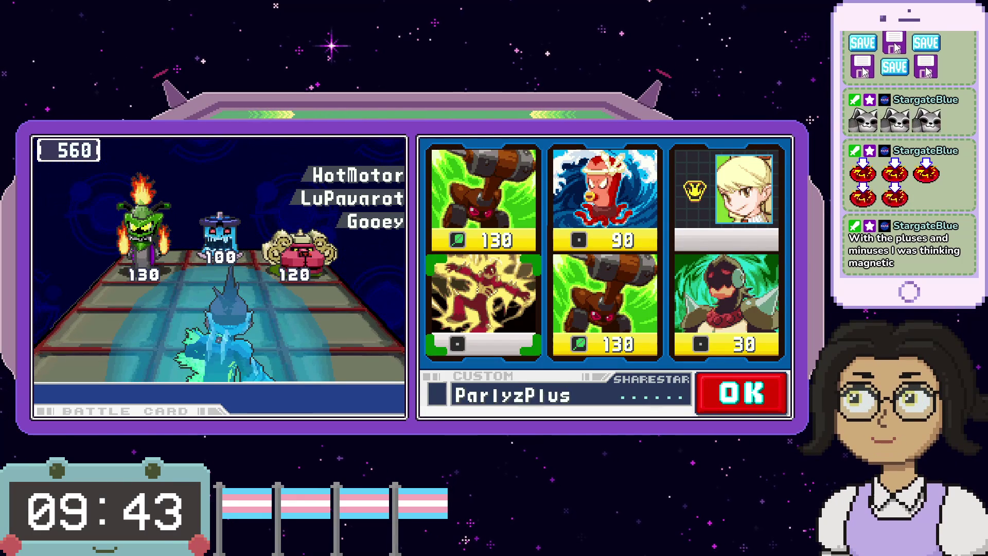
key(Up)
key(x)
key(Right)
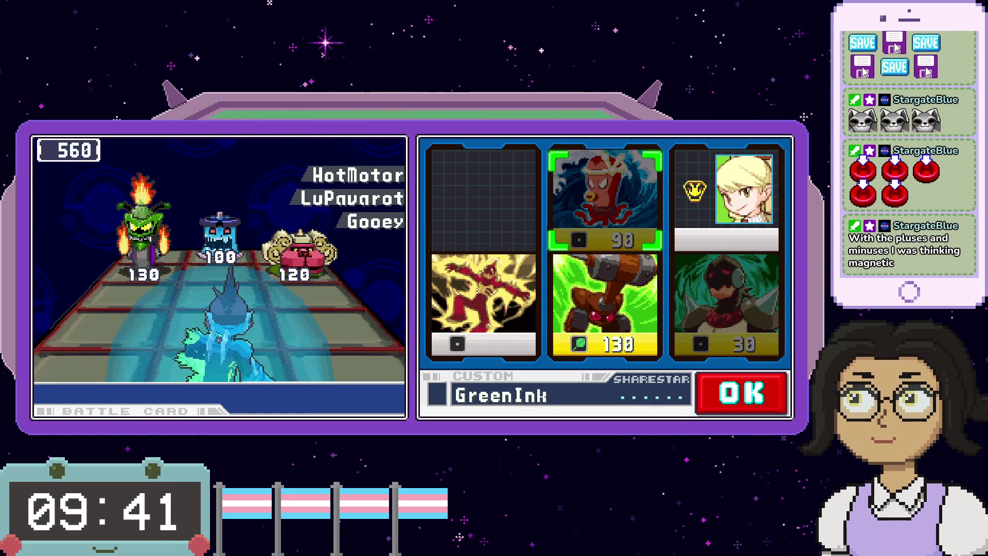
key(z)
key(x)
key(Left)
key(Down)
key(x)
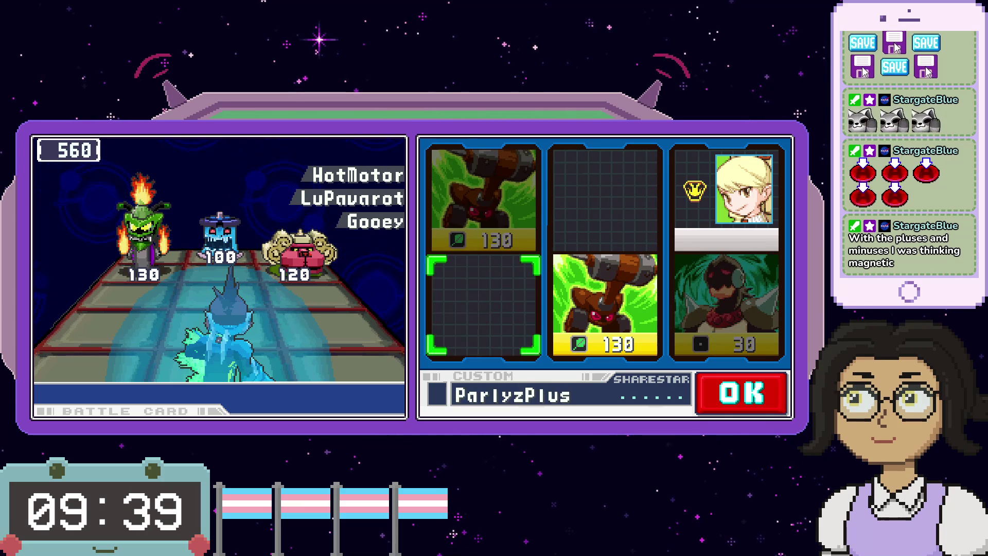
- Add the second JumboHmmr1, the Brother's fire card and BraveSwrd2, then confirm the hand
key(Right)
key(x)
key(Up)
key(Right)
key(x)
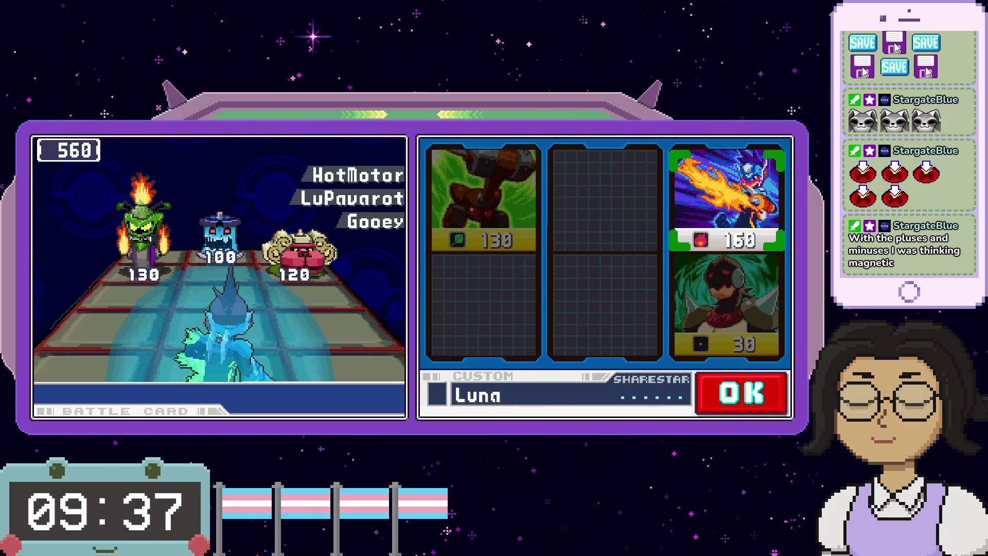
key(Down)
key(Down)
key(Up)
key(Up)
key(x)
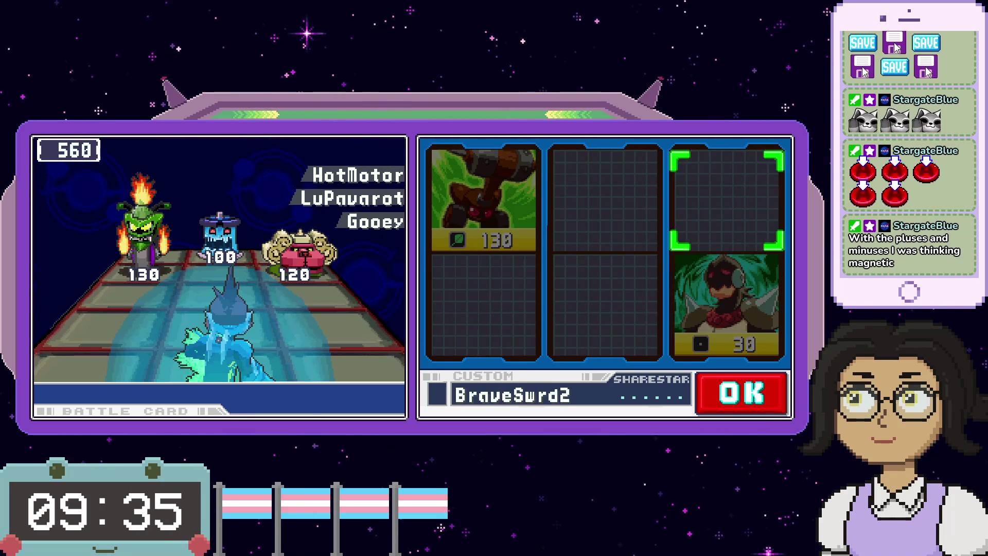
key(Return)
- Fire GreenInk at the viruses and slash the last one with BraveSwrd2, earning StikyRain1
key(x)
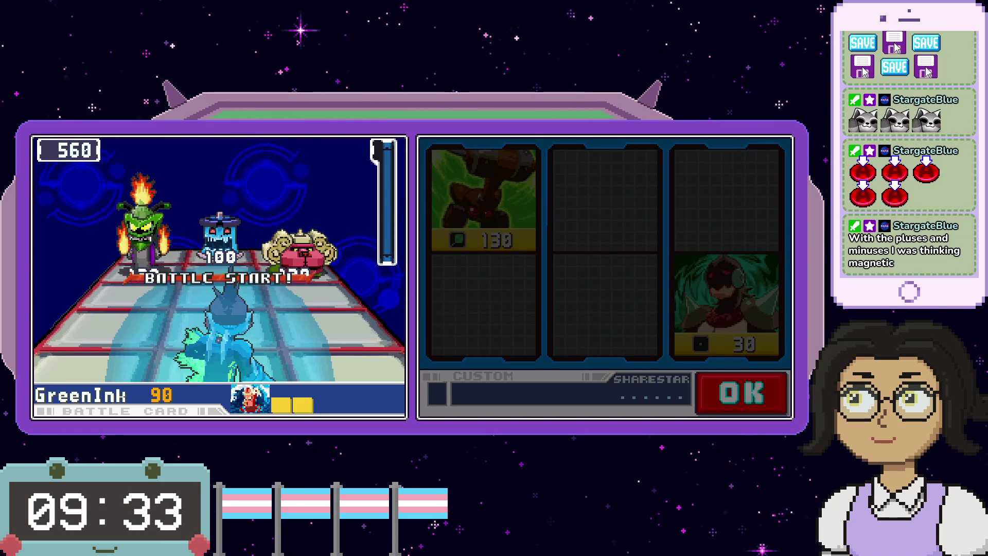
key(x)
key(x)
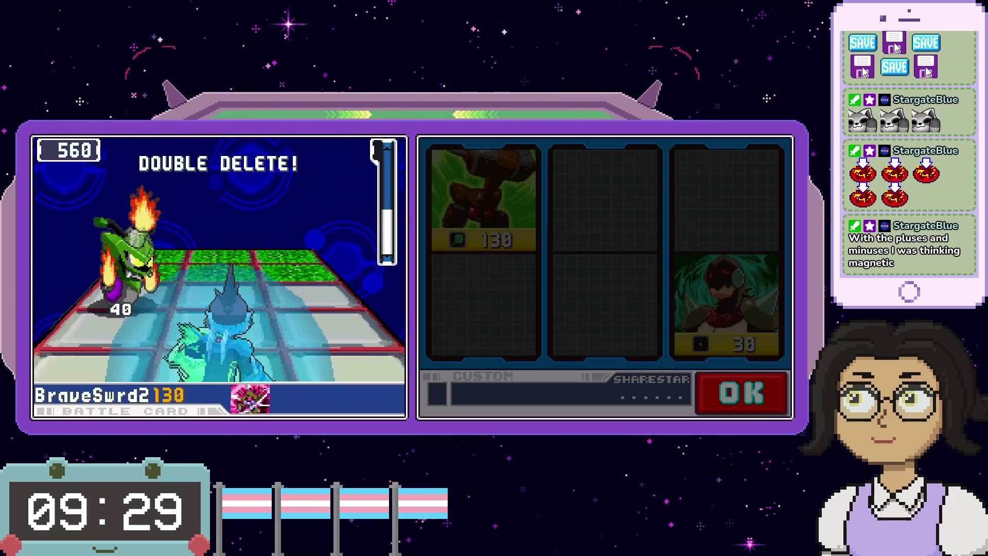
key(x)
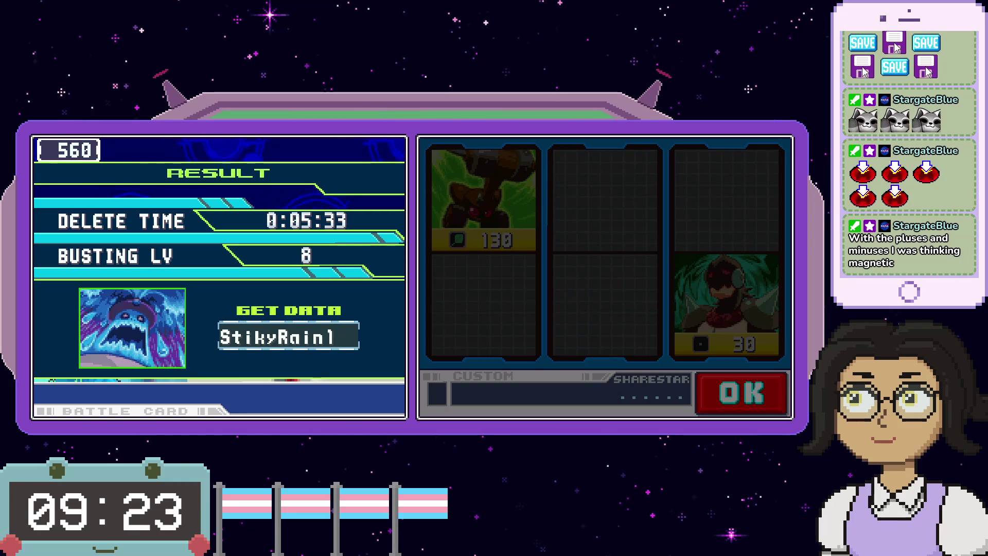
- Leave the battle results and walk Geo to the villain's platform to trigger the cutscene
key(x)
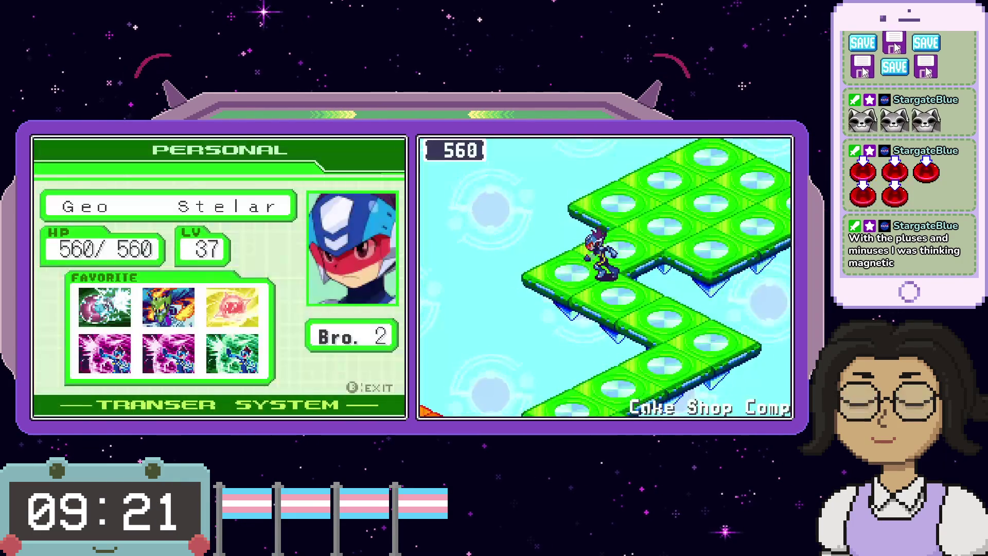
key(Down)
key(Down)
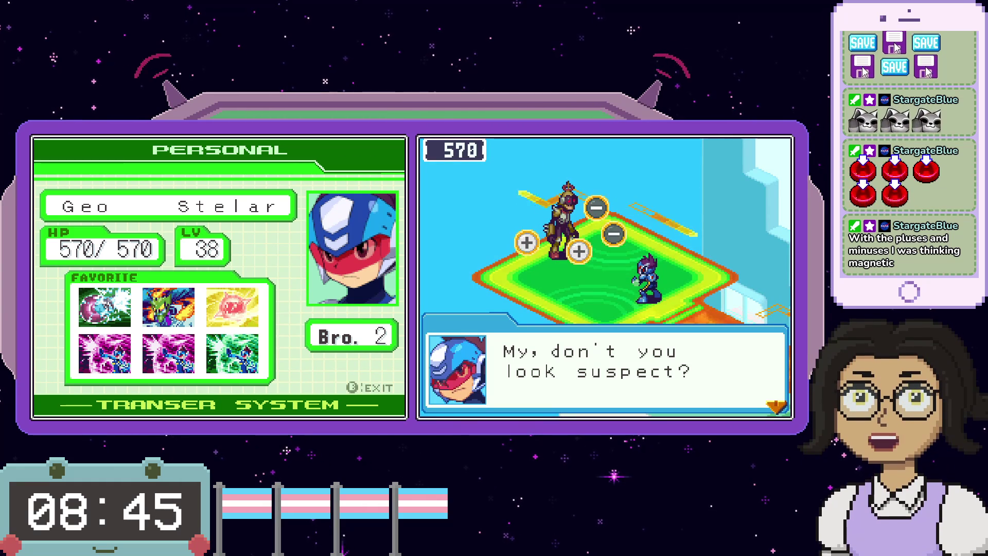
- Advance the villain's opening lines and Brother-Bands explanation up to the Bingo line
key(x)
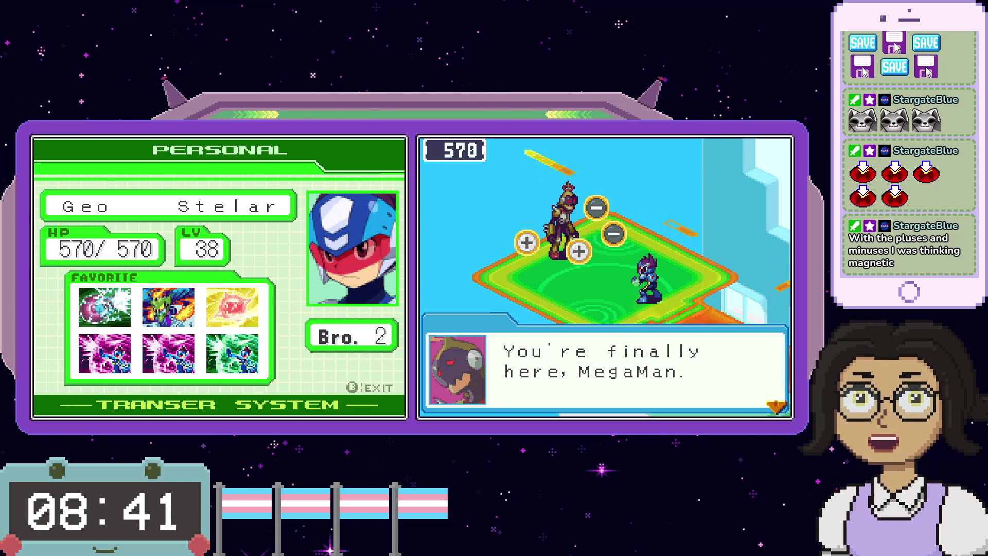
key(x)
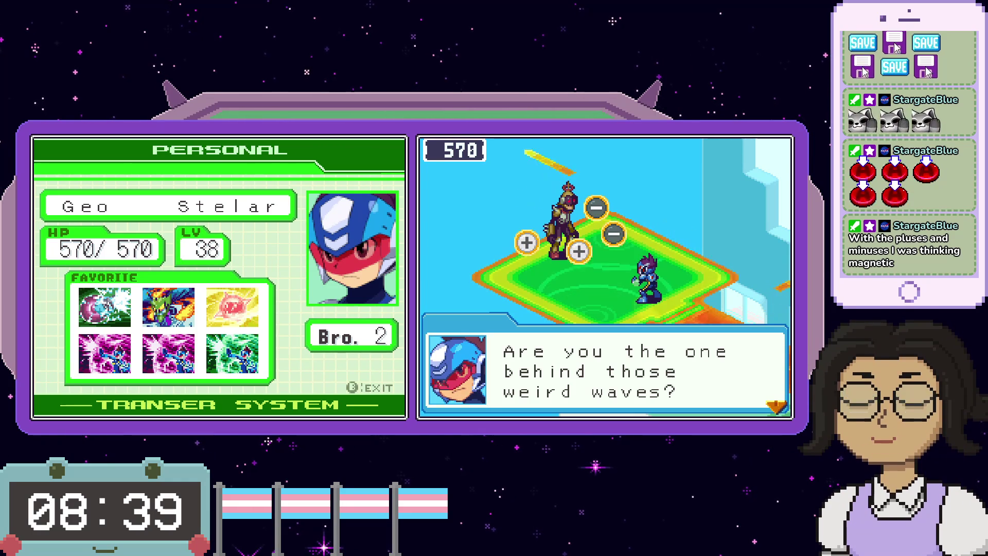
key(x)
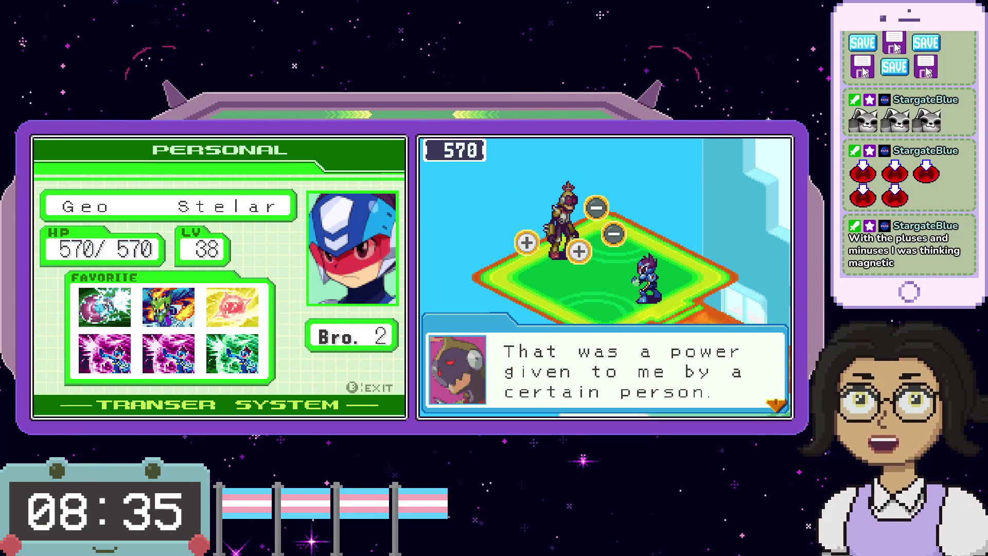
key(x)
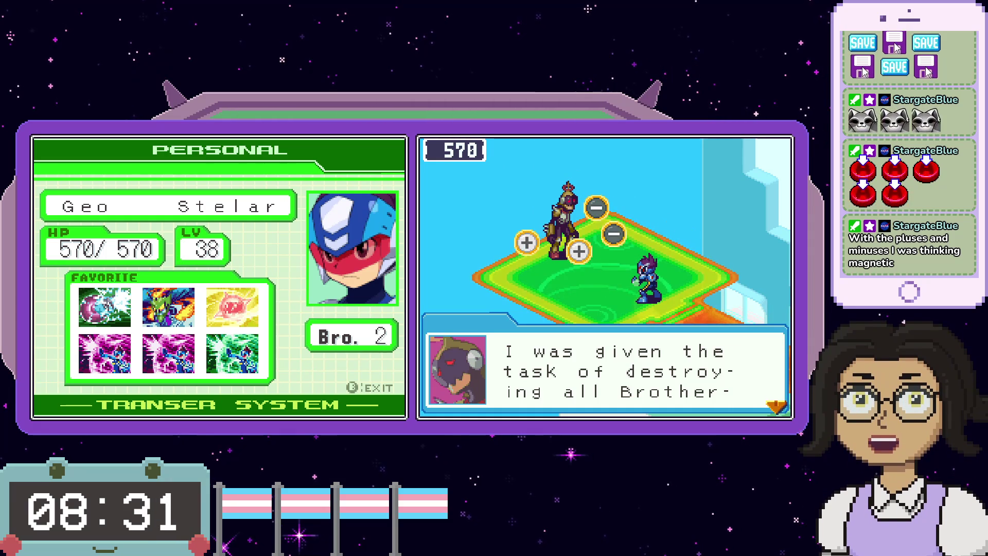
key(x)
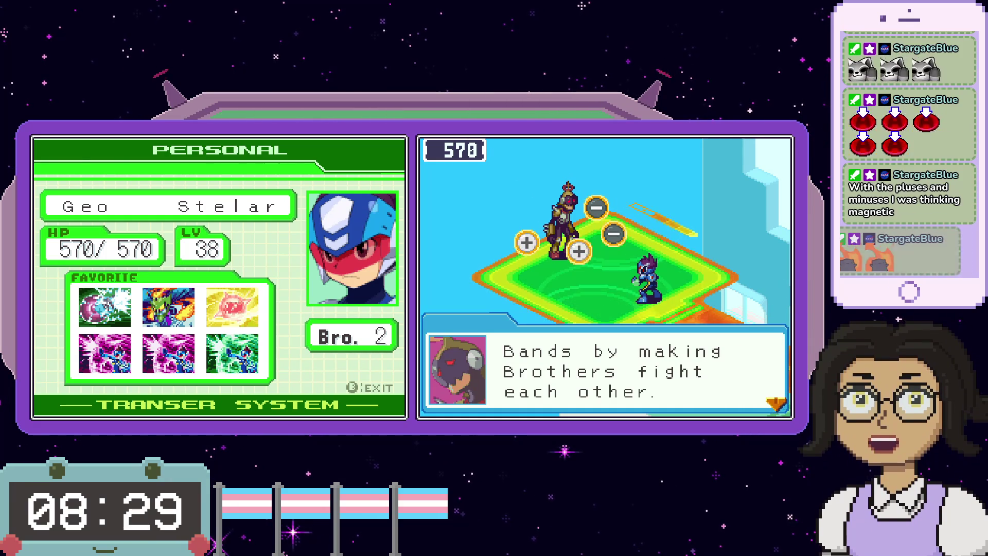
key(x)
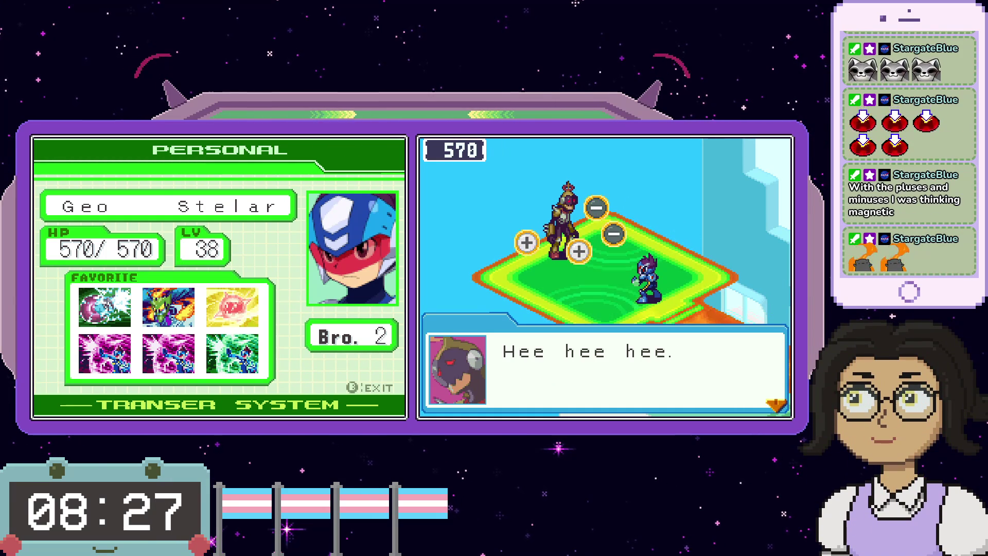
key(x)
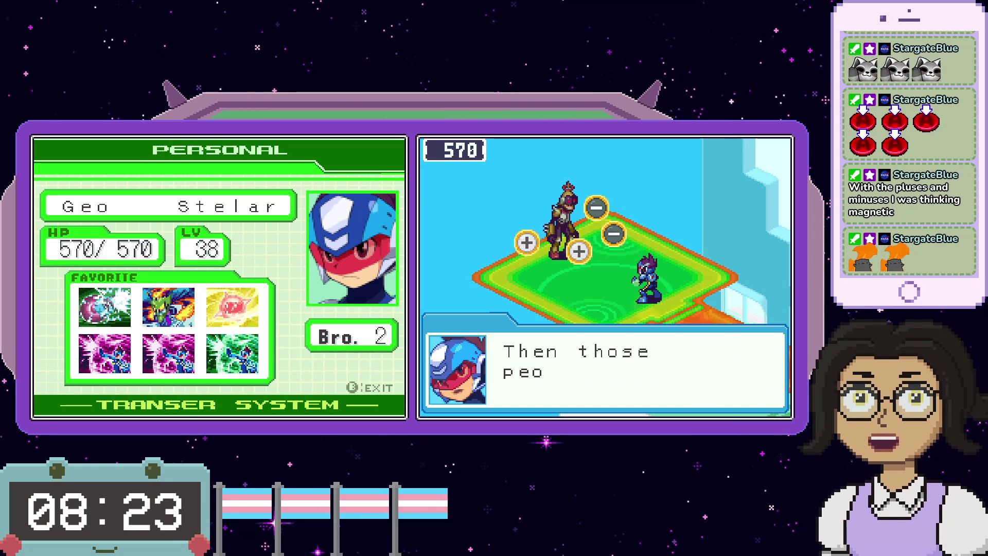
key(x)
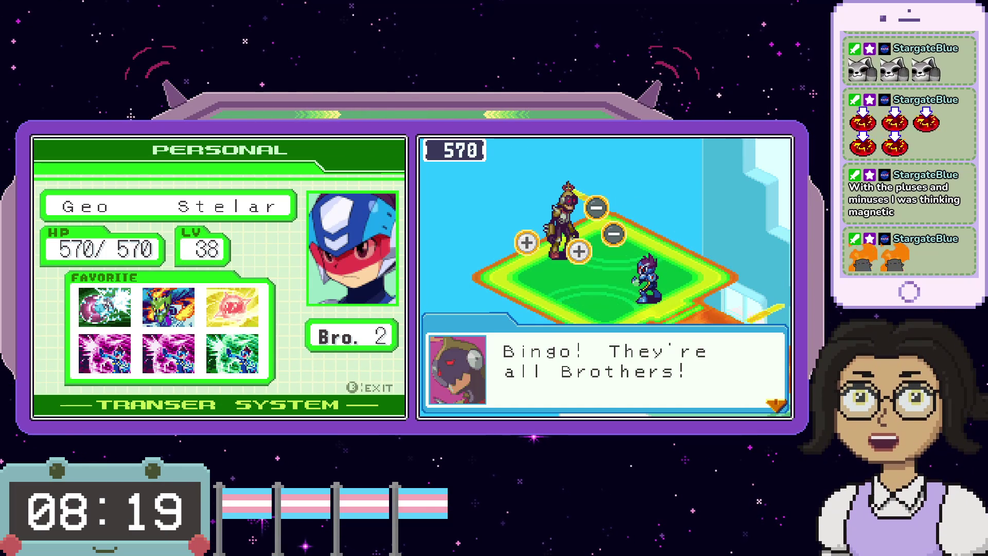
key(x)
- Play through Geo's questions, Omega-Xis's lines and the villain's threat until battle begins
key(x)
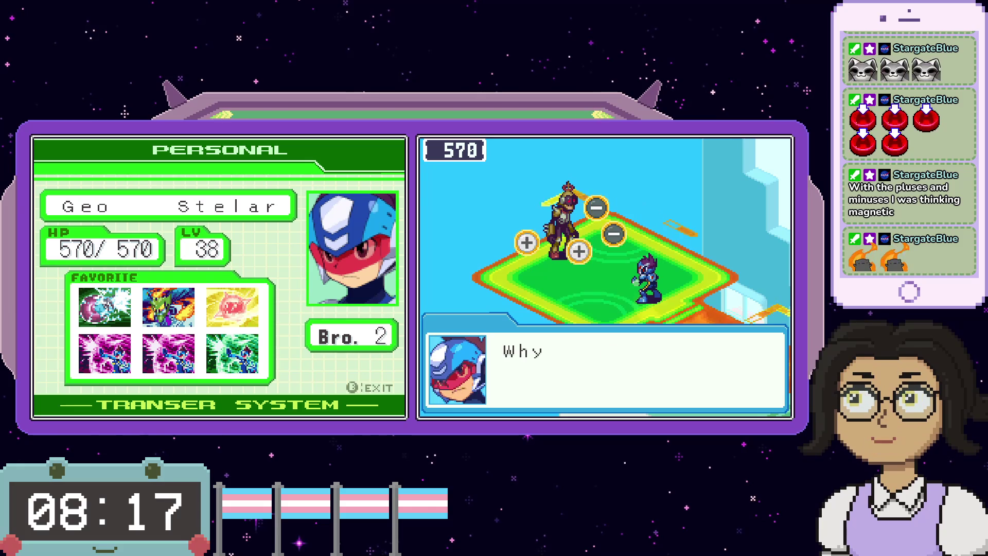
key(x)
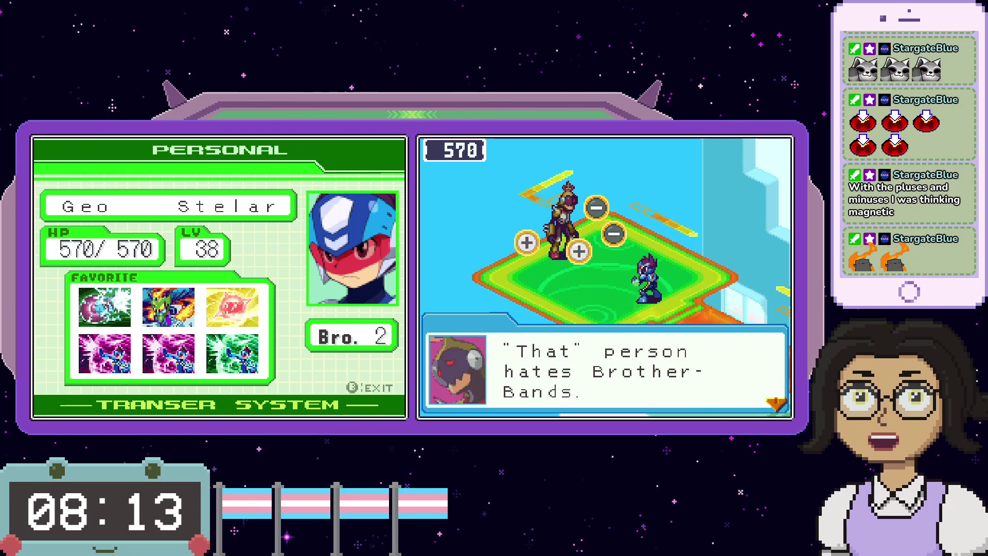
key(x)
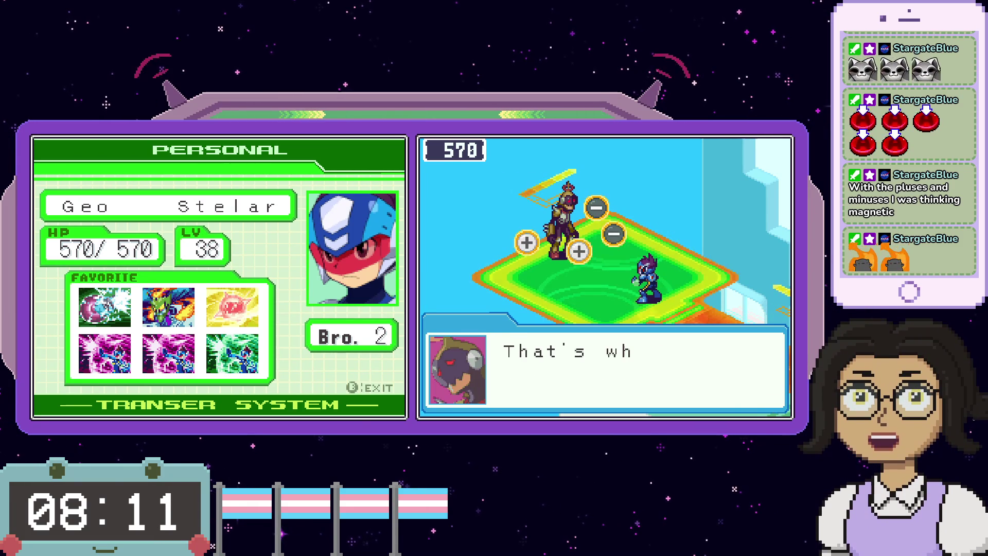
key(x)
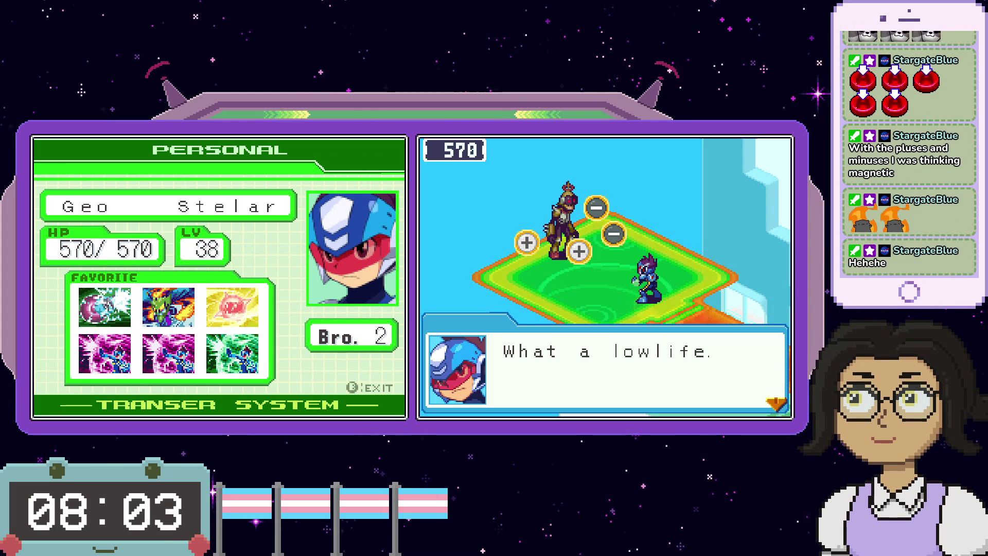
key(x)
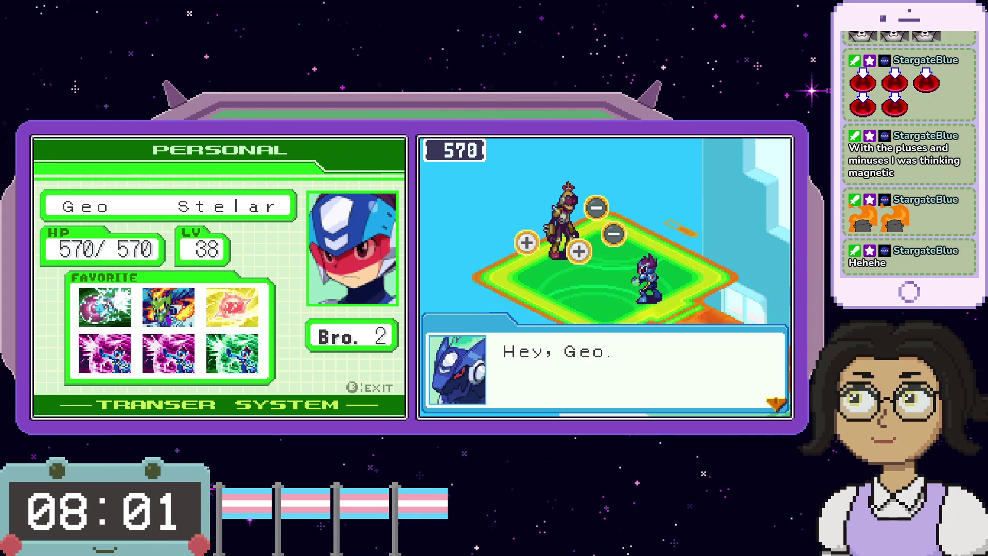
key(x)
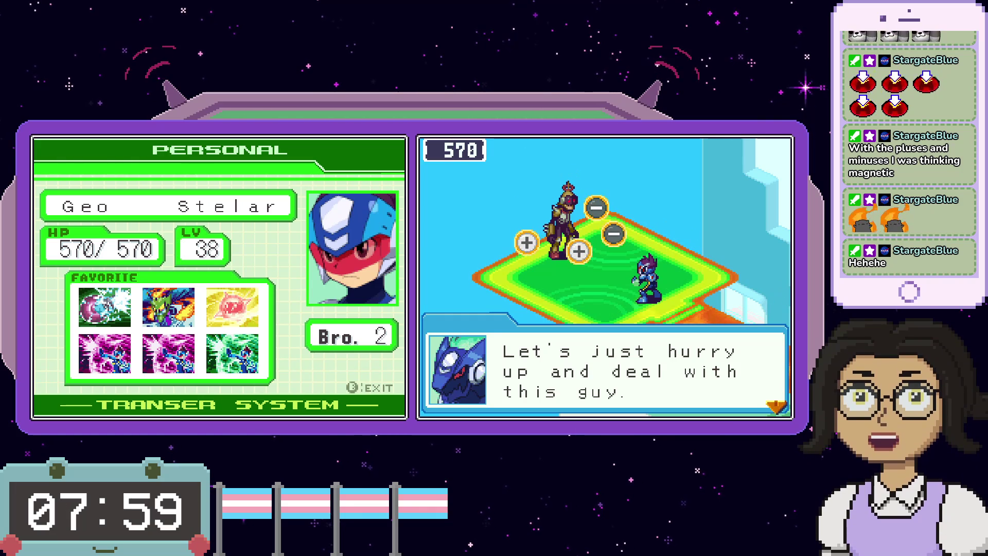
key(x)
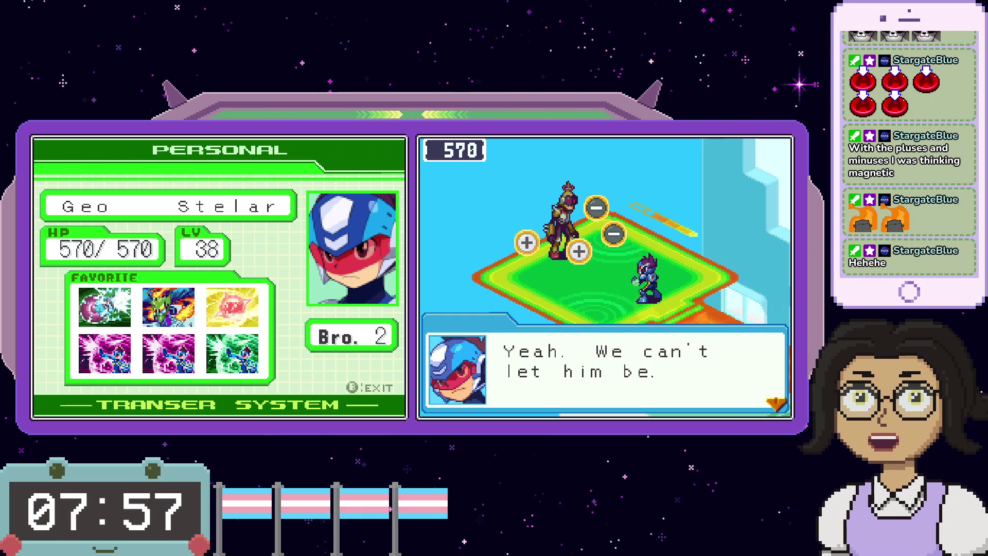
key(x)
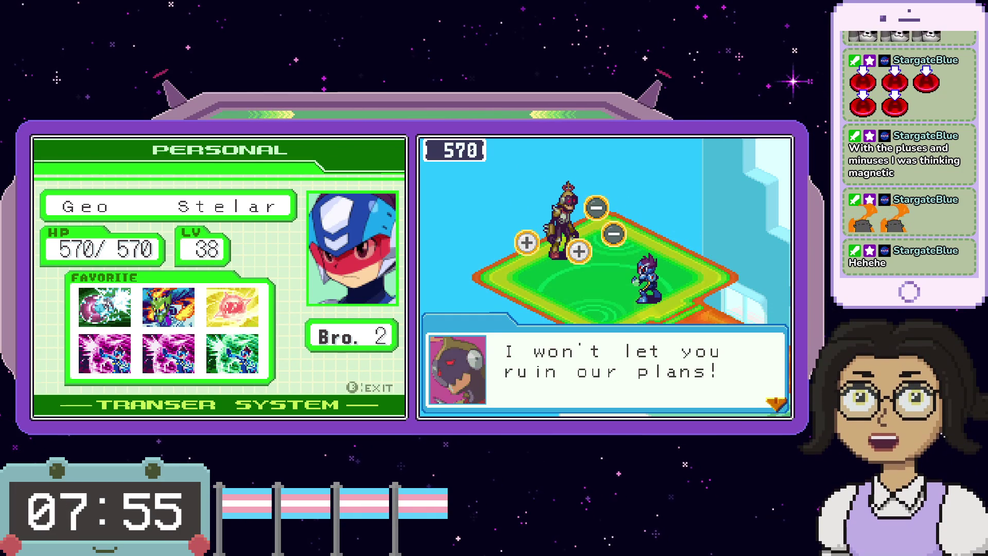
key(x)
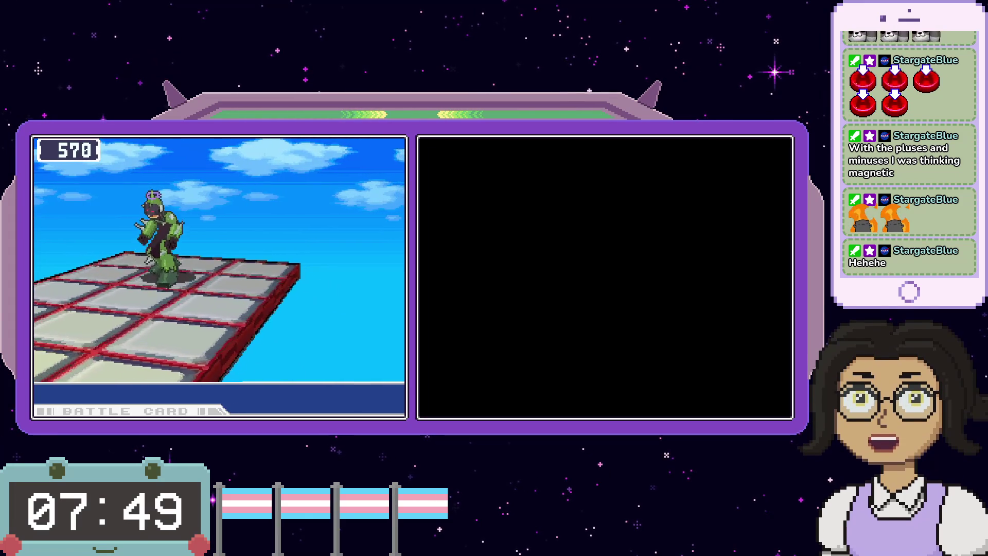
- Turn the Luna slot into GreenBurst and read its description
key(Right)
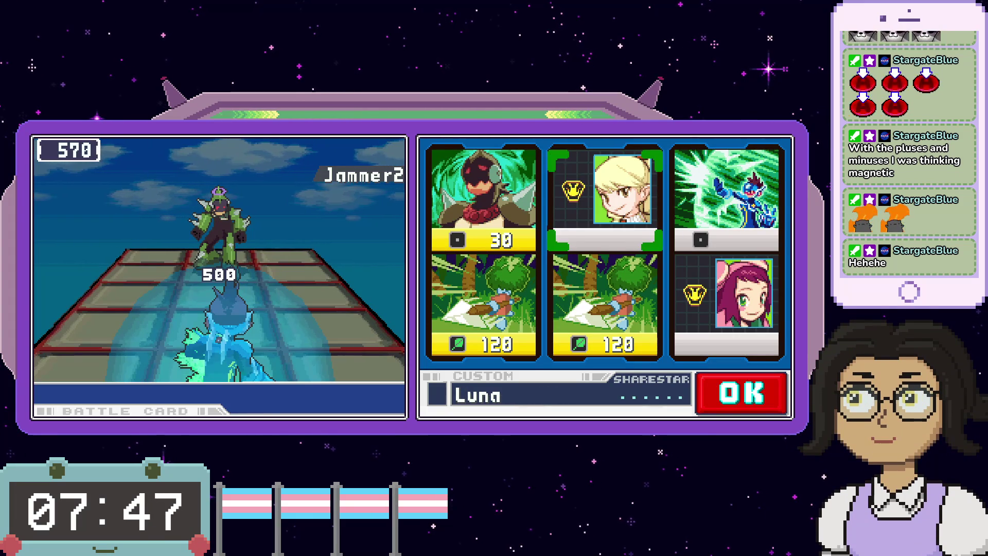
key(Right)
key(Left)
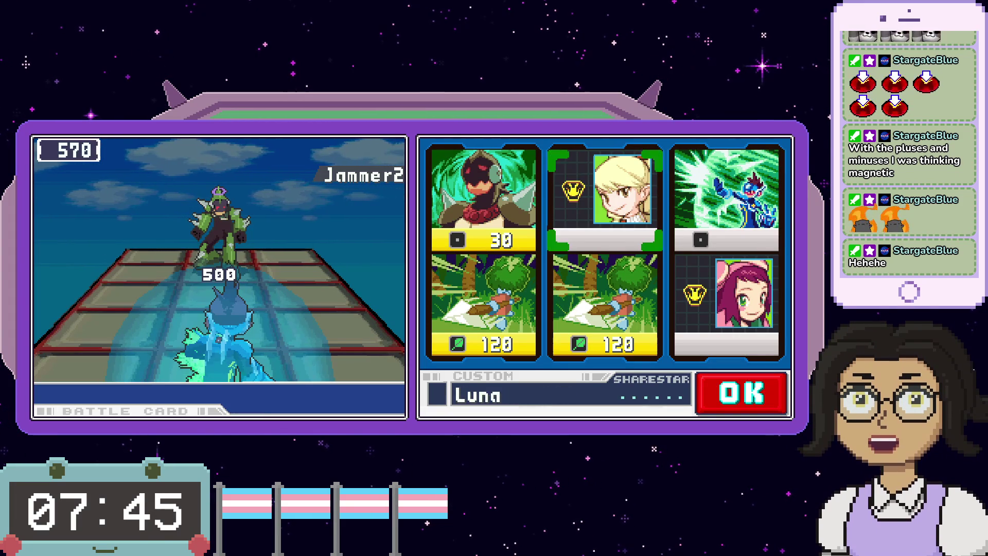
key(Right)
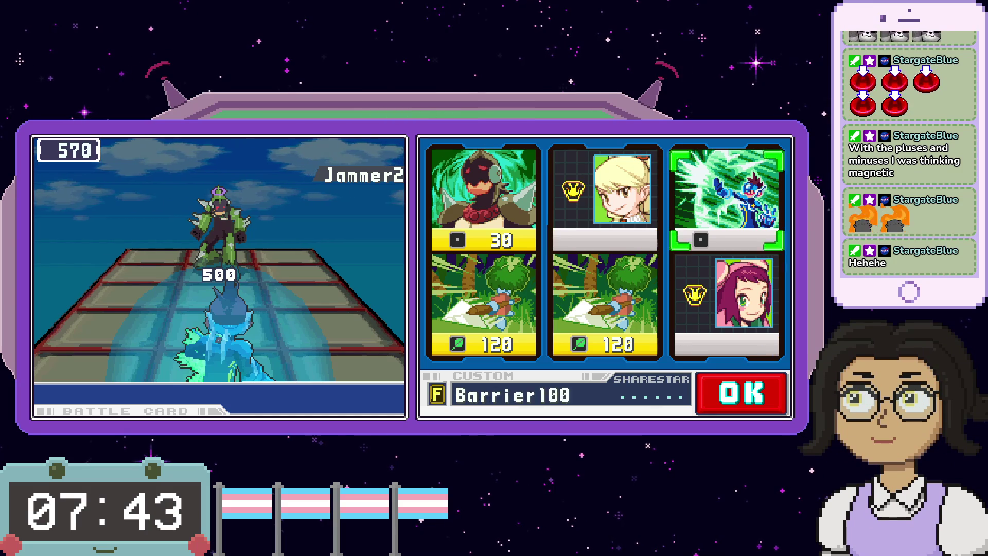
key(Left)
key(z)
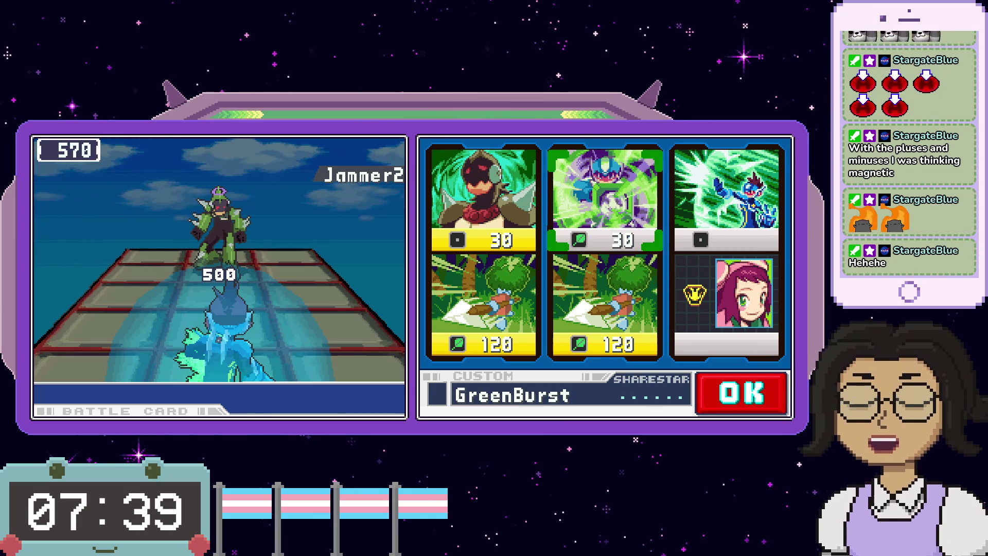
key(r)
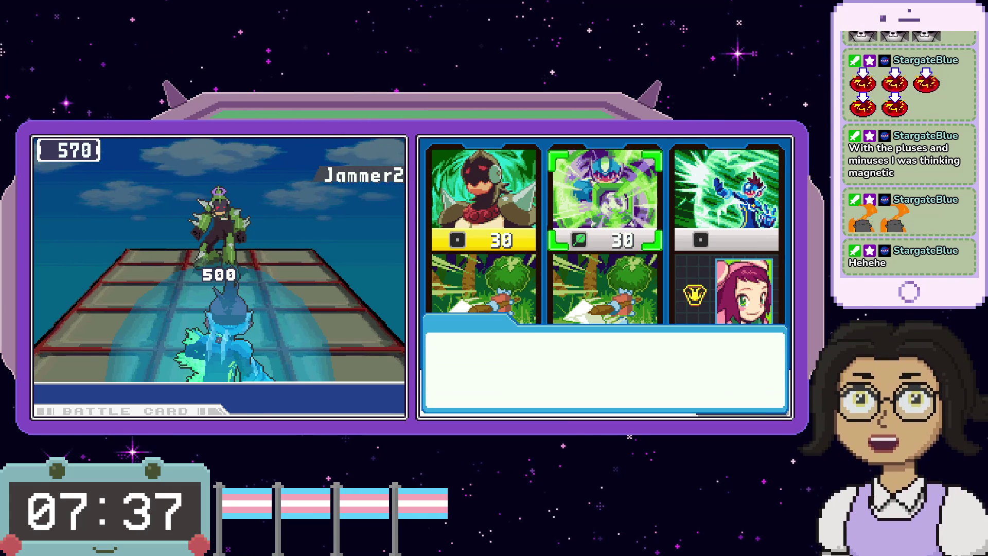
key(r)
- Pick GreenBurst and ChainBubl2 for this turn
key(Down)
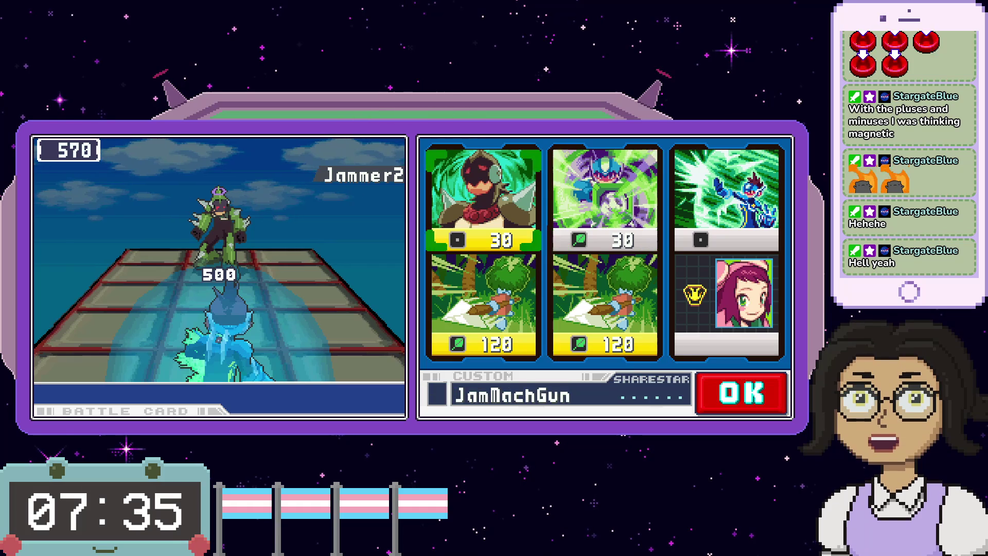
key(Right)
key(Down)
key(Down)
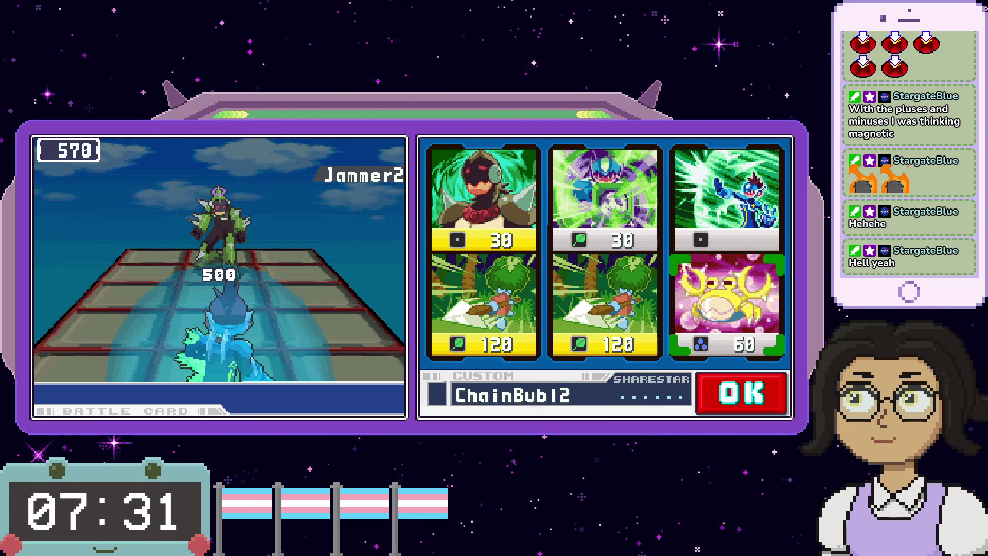
key(Up)
key(Left)
key(z)
key(x)
key(Right)
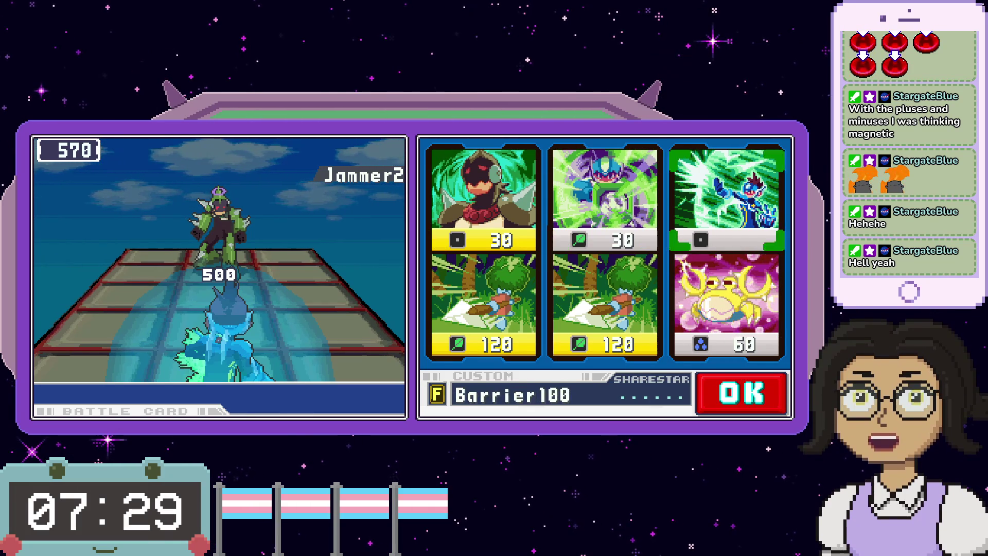
key(Down)
key(z)
key(Up)
- Add JamMachGun and MopLance1 to the chosen cards and confirm the selection
key(Left)
key(Left)
key(z)
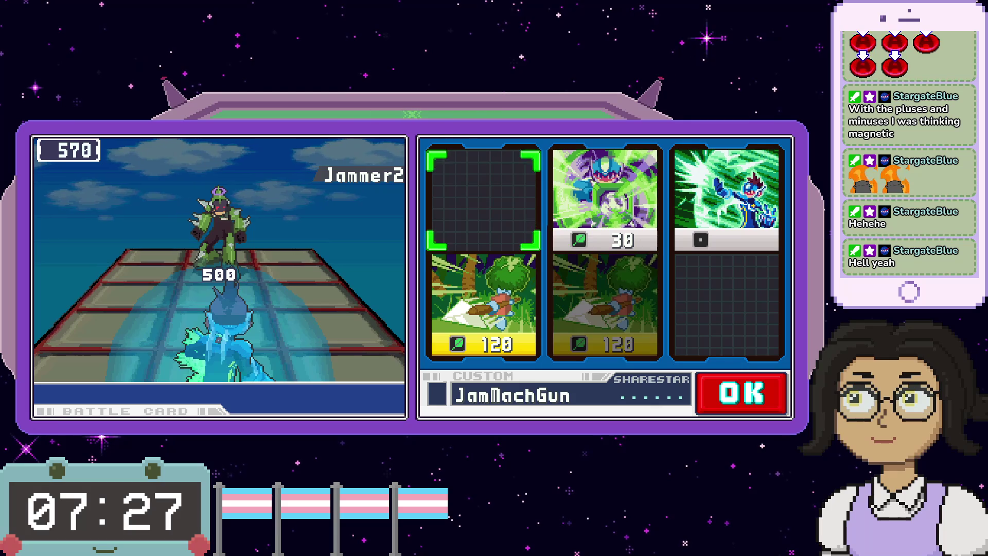
key(Down)
key(z)
key(Up)
key(Right)
key(z)
key(Right)
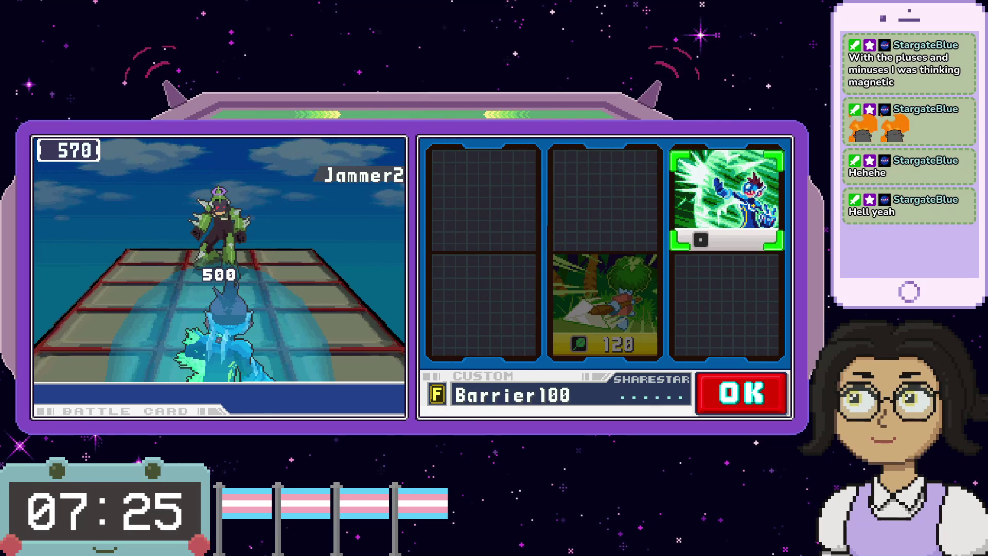
key(Down)
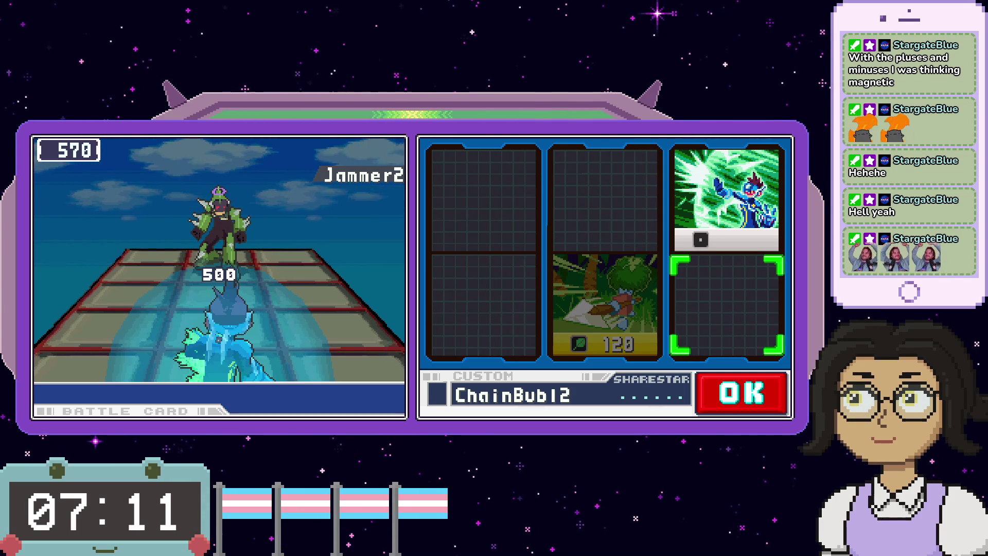
key(Return)
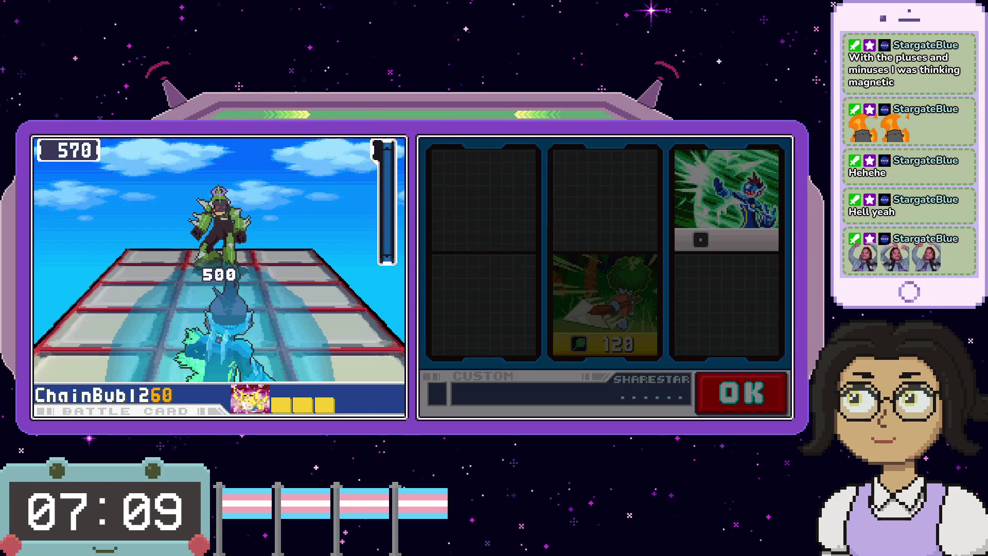
- Hit Jammer with ChainBubl2, JamMachGun, MopLance1 and GreenBurst, dropping him to 290 HP
key(x)
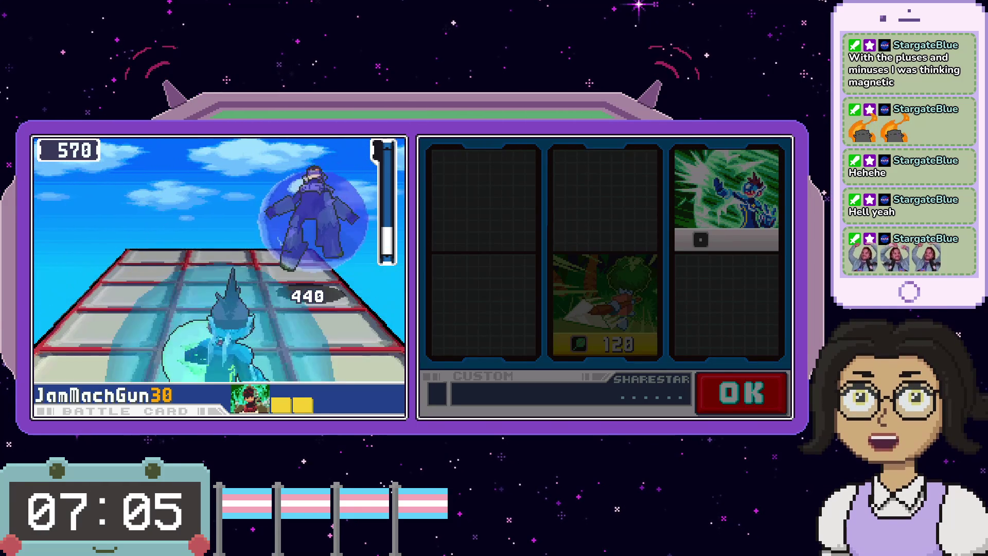
key(x)
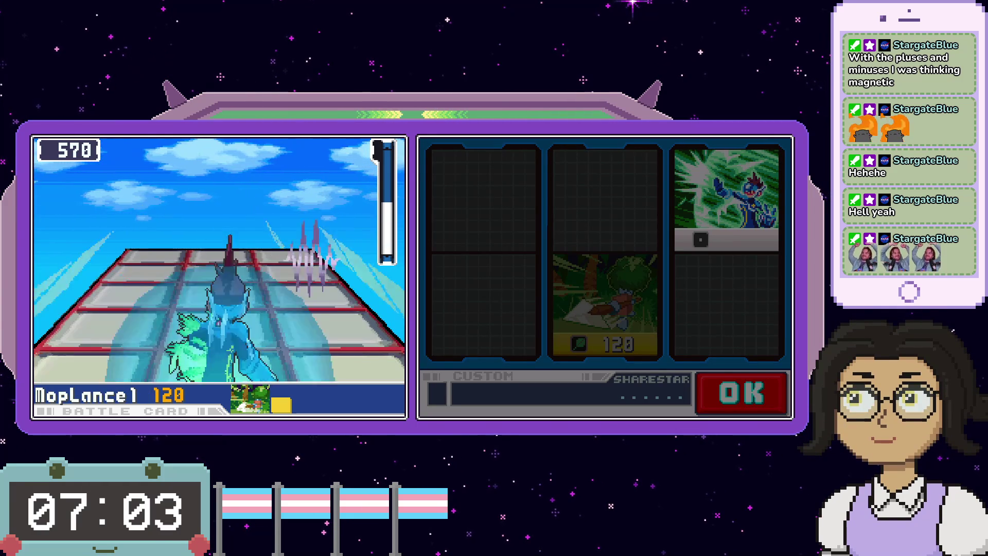
key(x)
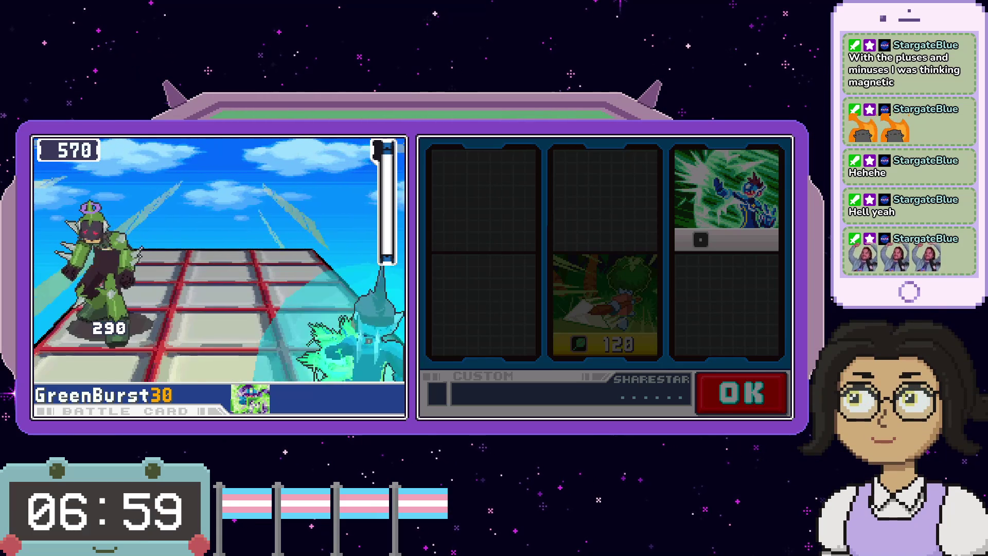
key(x)
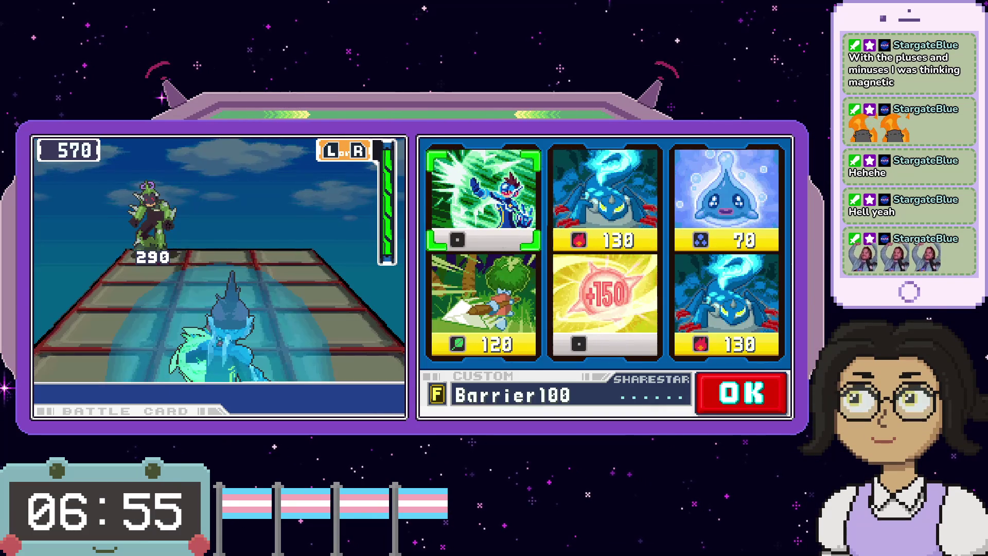
- Choose both TailBurnr2 cards from the newly dealt hand
key(Right)
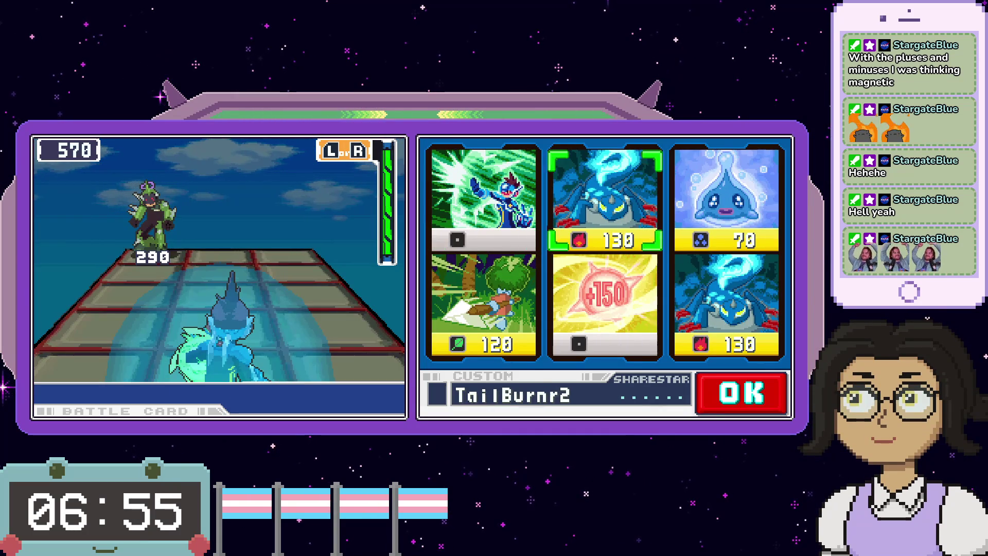
key(Right)
key(Left)
key(Down)
key(Up)
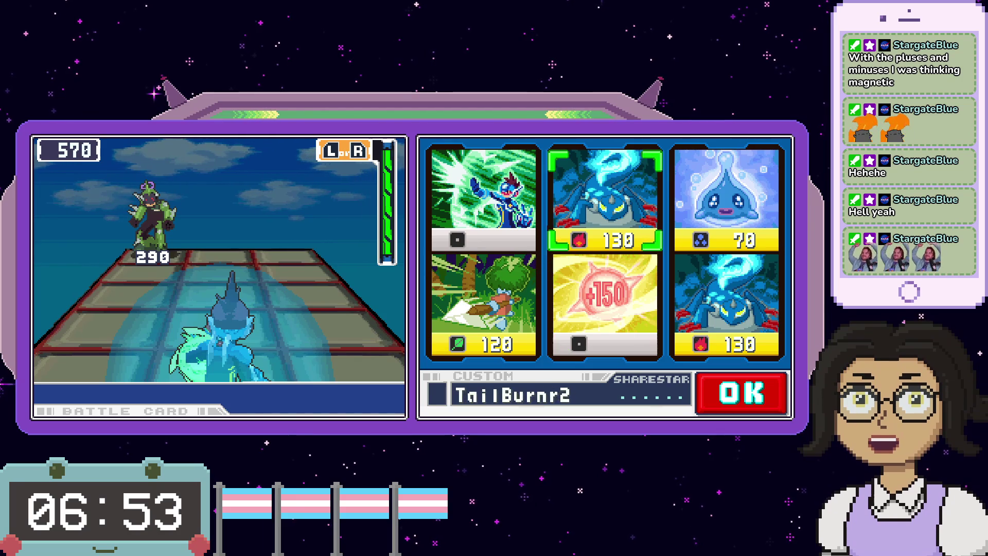
key(Right)
key(Down)
key(x)
key(Up)
key(Left)
key(x)
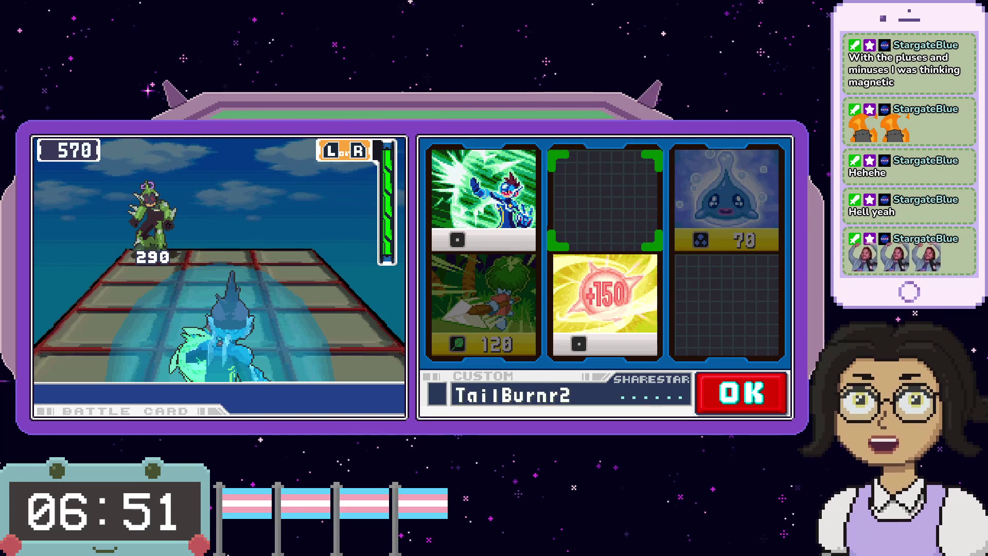
key(Left)
key(Right)
- Add Barrier100 and confirm the card selection
key(Left)
key(x)
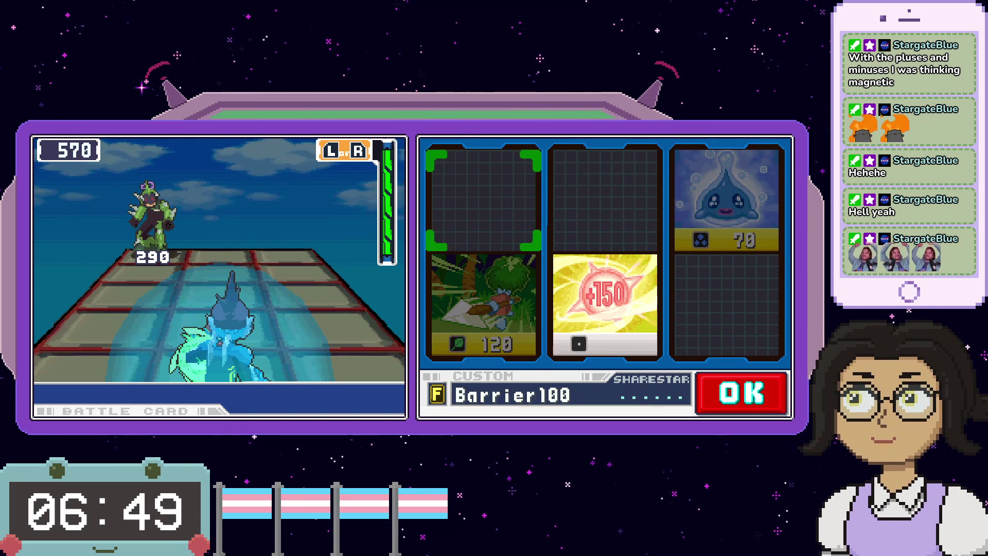
key(Right)
key(Right)
key(Down)
key(Right)
key(x)
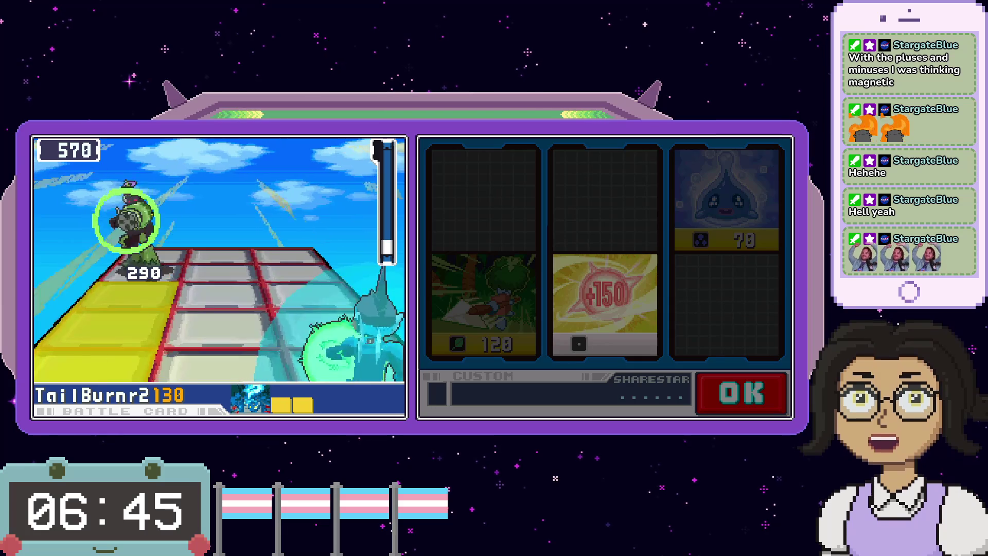
- Hit Jammer with both TailBurnr2 cards while dodging, then raise the Barrier100 shield
key(Left)
key(Right)
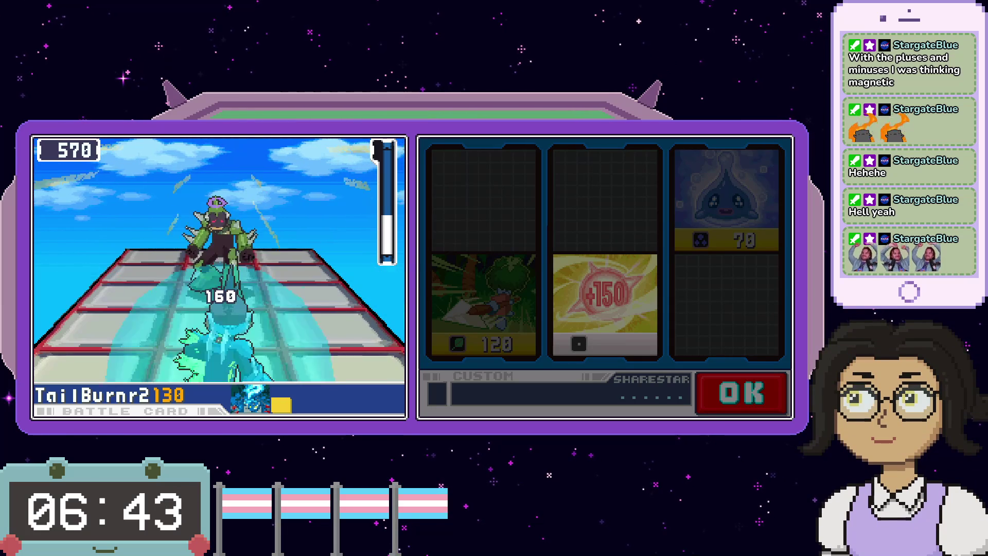
key(Right)
key(x)
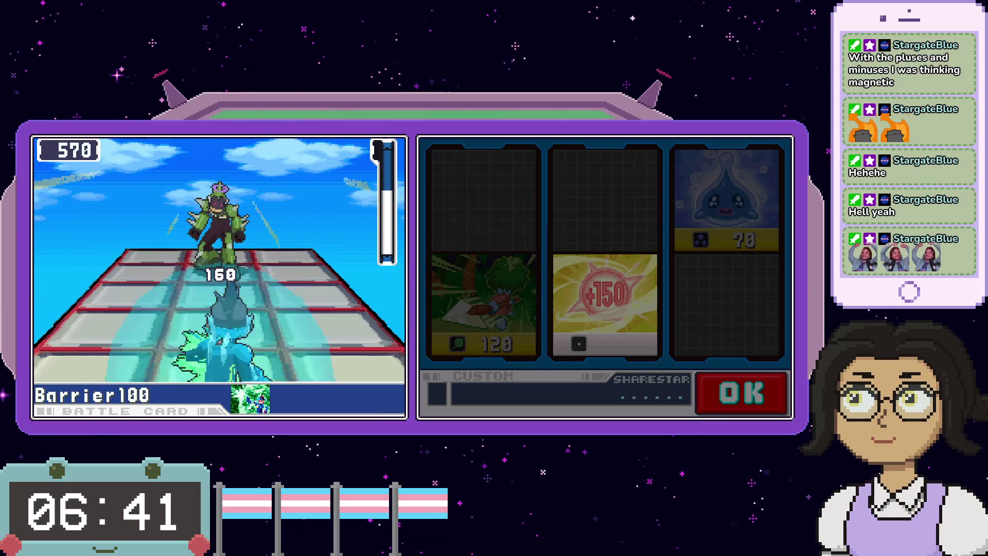
key(Left)
key(Left)
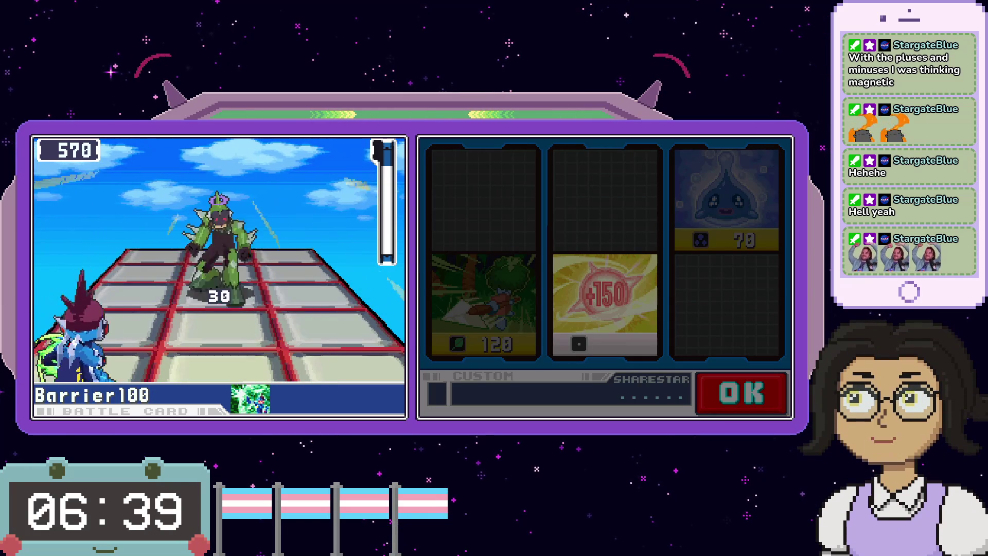
key(x)
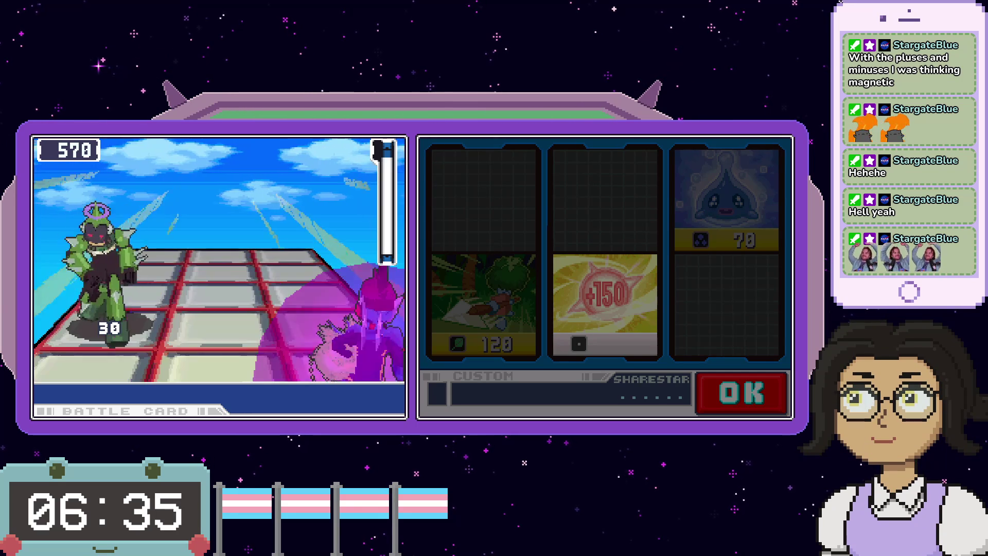
- Look over the next dealt cards and pick GreenInk
key(w)
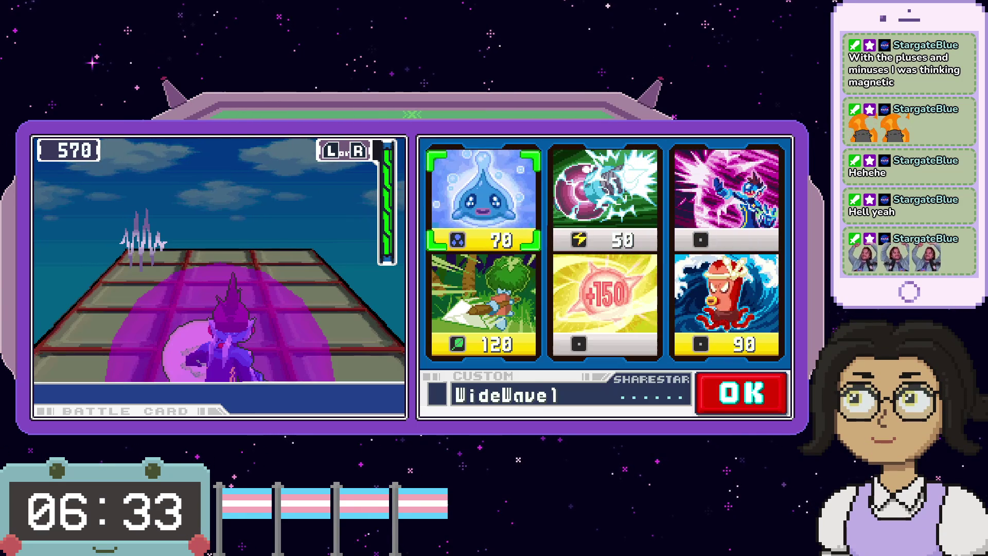
key(Right)
key(Right)
key(Down)
key(Left)
key(Left)
key(x)
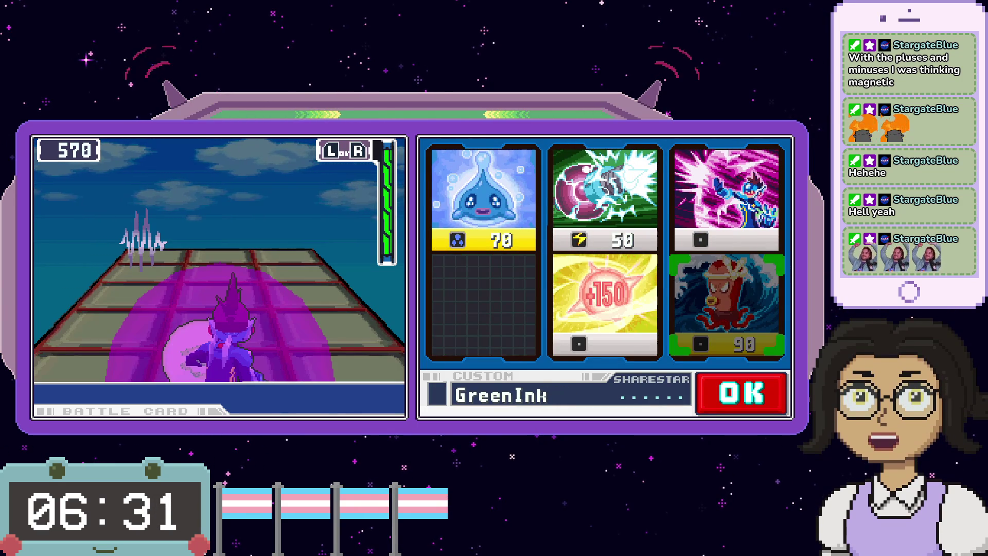
key(Up)
- Switch the picks to PlasmaGun2 and MopLance1, confirm, and fire PlasmaGun2 to delete Jammer
key(Right)
key(Right)
key(z)
key(Left)
key(x)
key(Left)
key(Down)
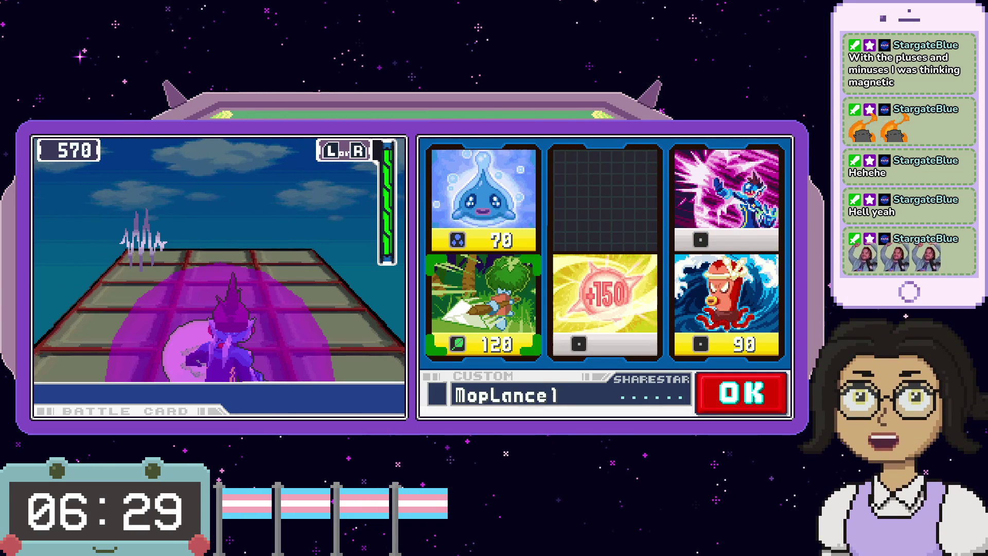
key(x)
key(Up)
key(x)
key(Right)
key(Return)
key(x)
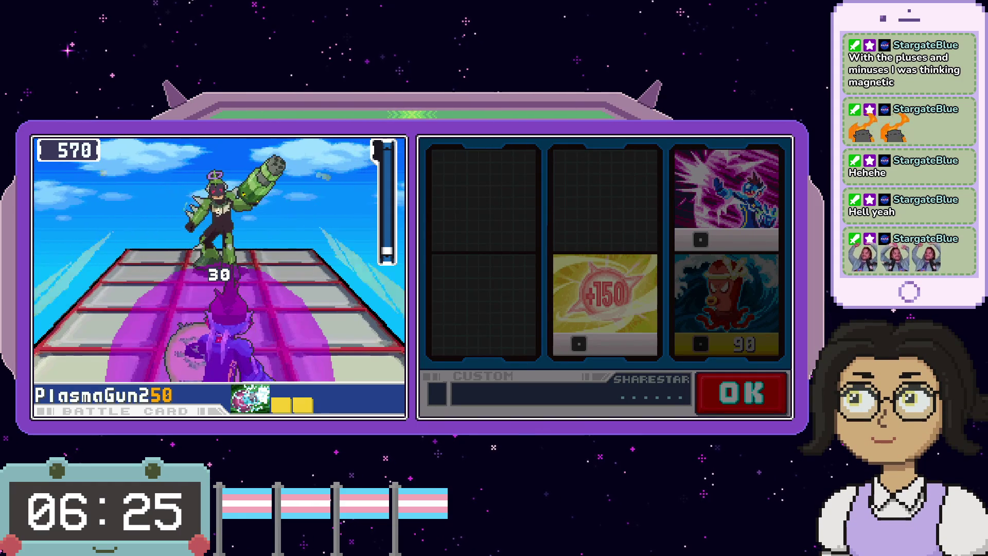
key(x)
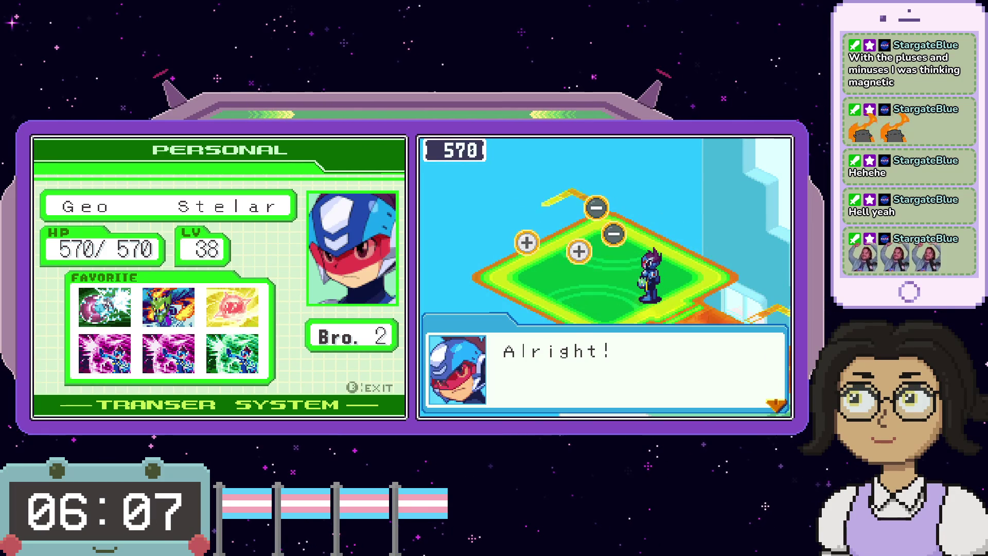
- Advance through Geo's 'Alright!', the elderly couple's chat and Omega-Xis's reply until Geo pulses out
key(x)
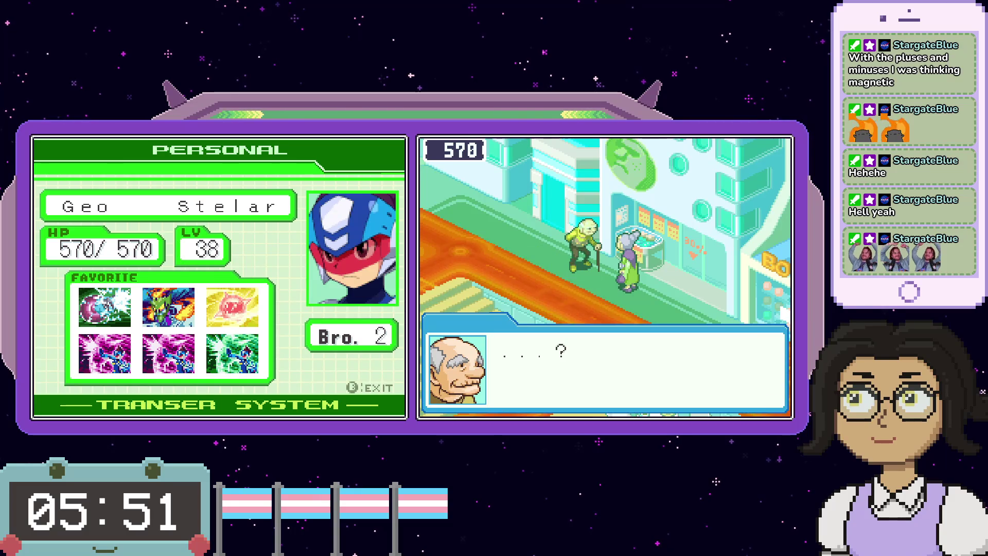
key(x)
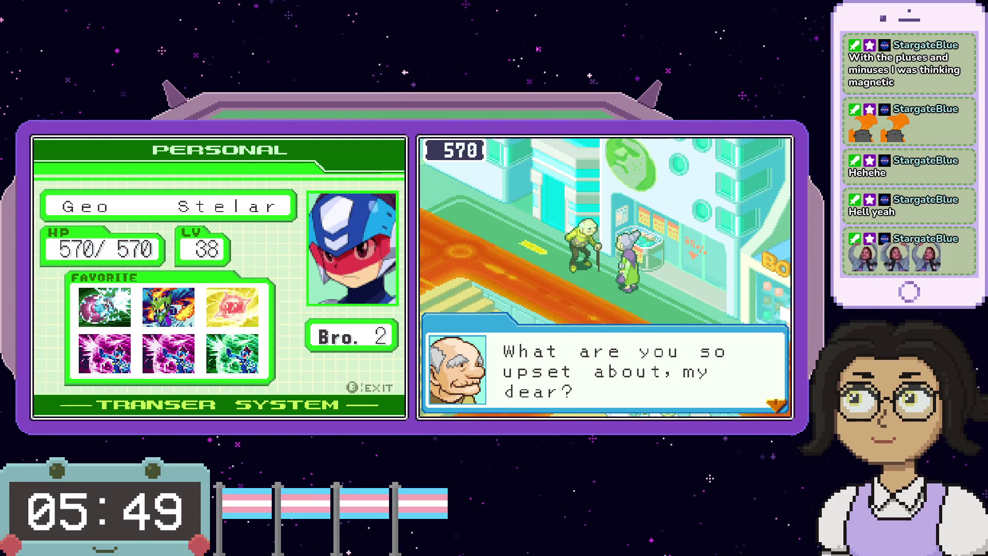
key(x)
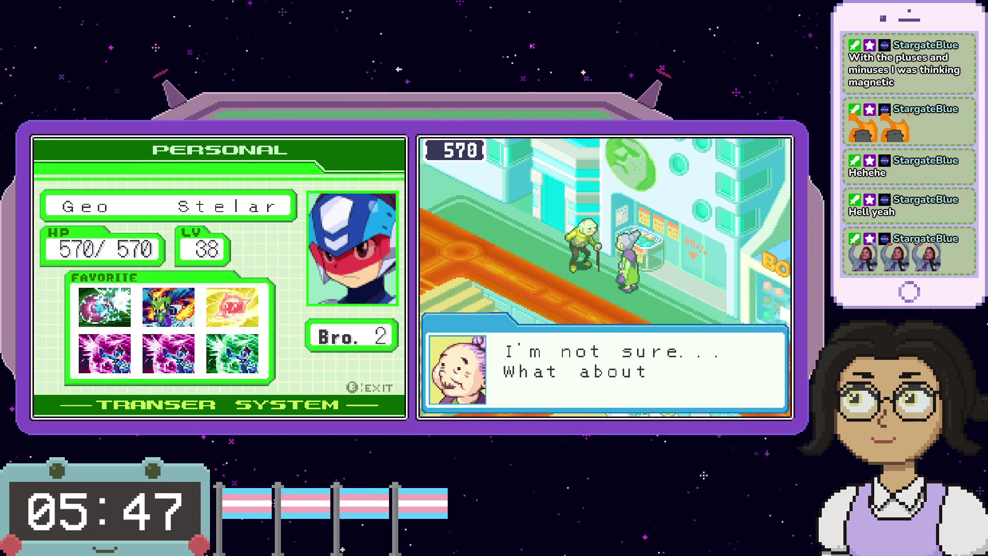
key(x)
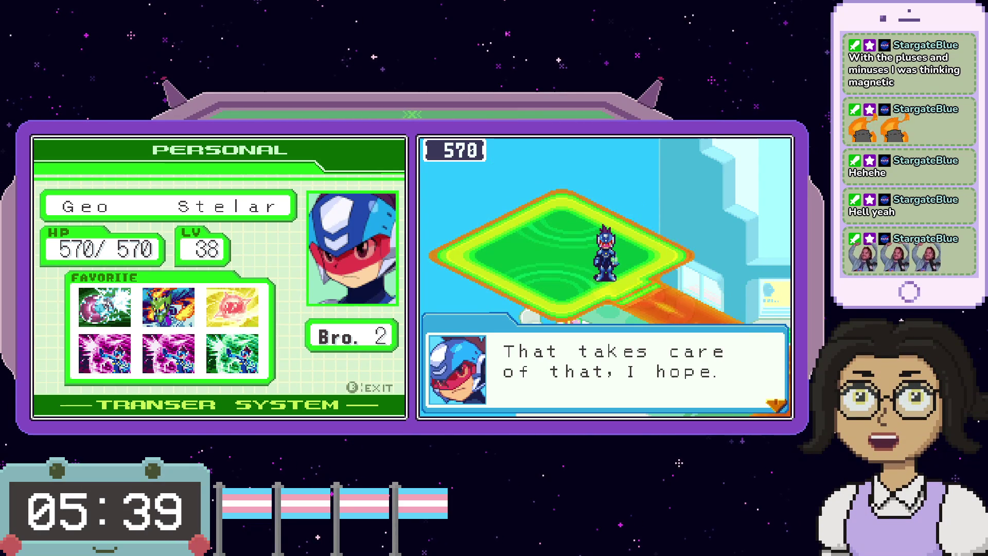
key(x)
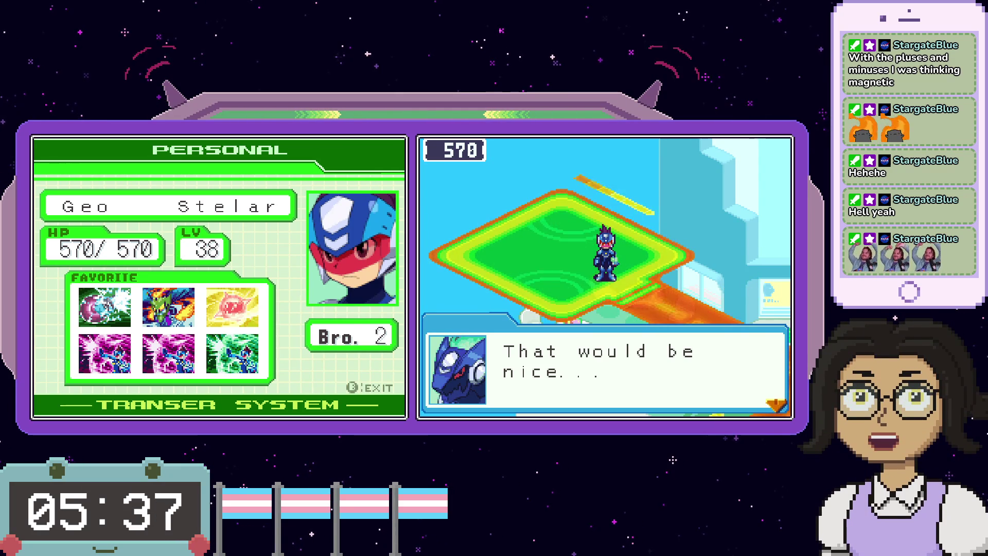
key(x)
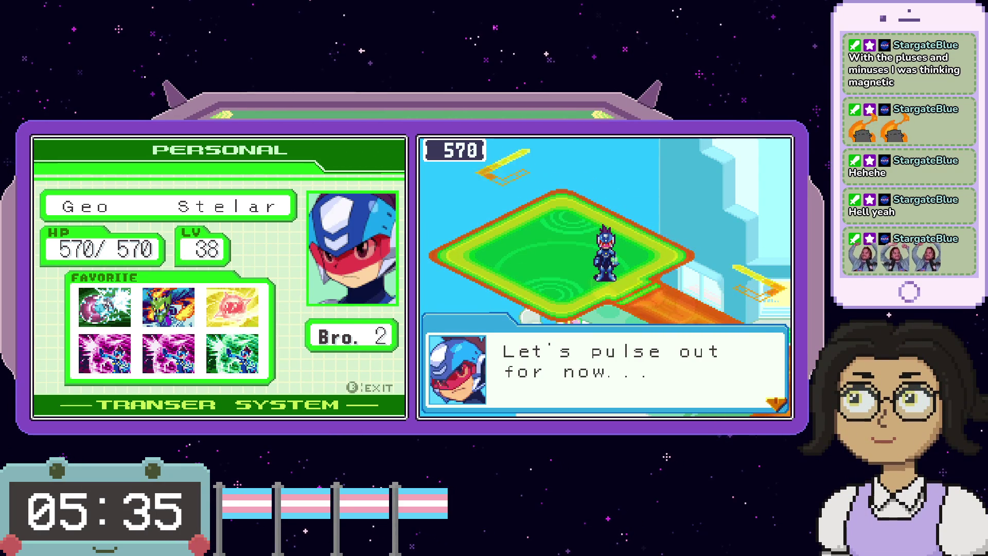
key(x)
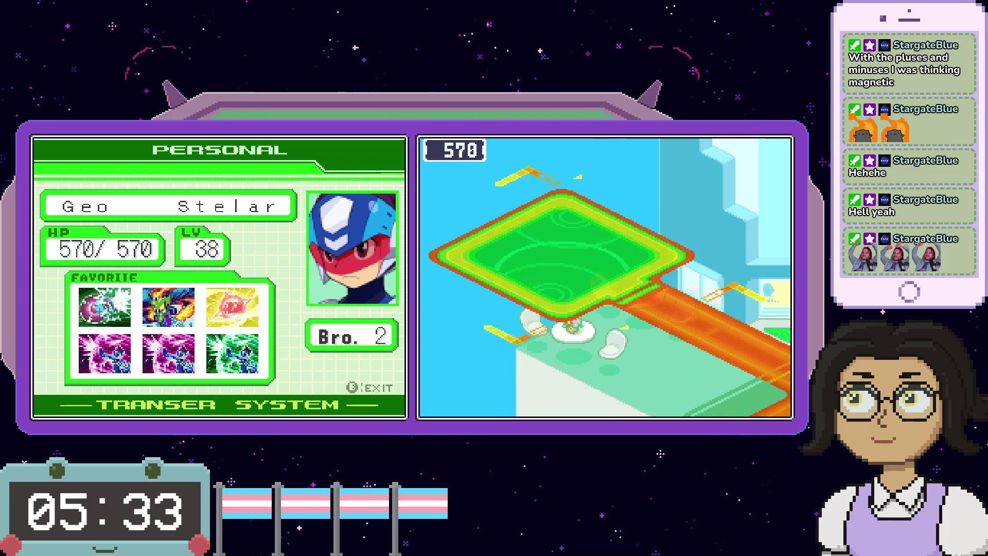
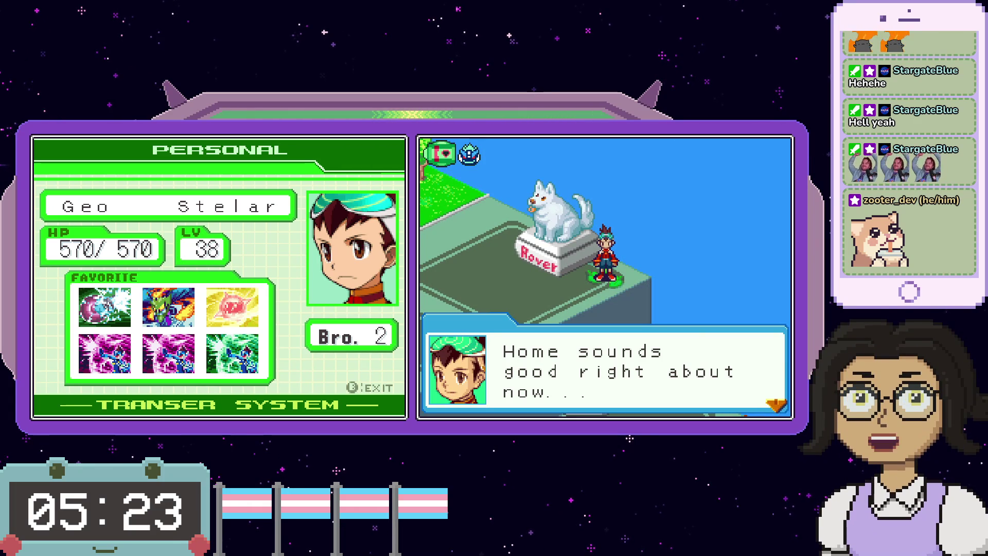
- Answer the incoming call and advance through the mysterious caller's lines until the call ends
key(x)
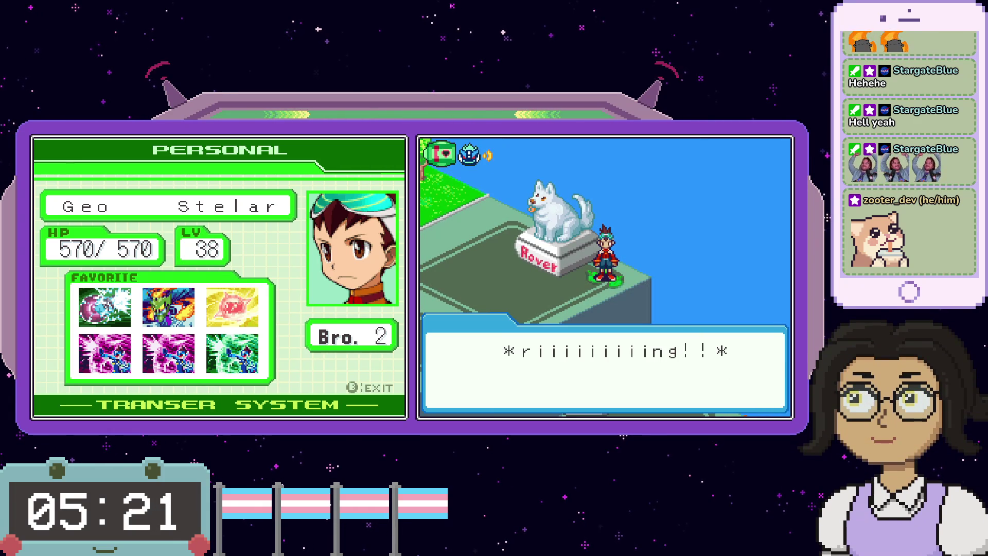
key(x)
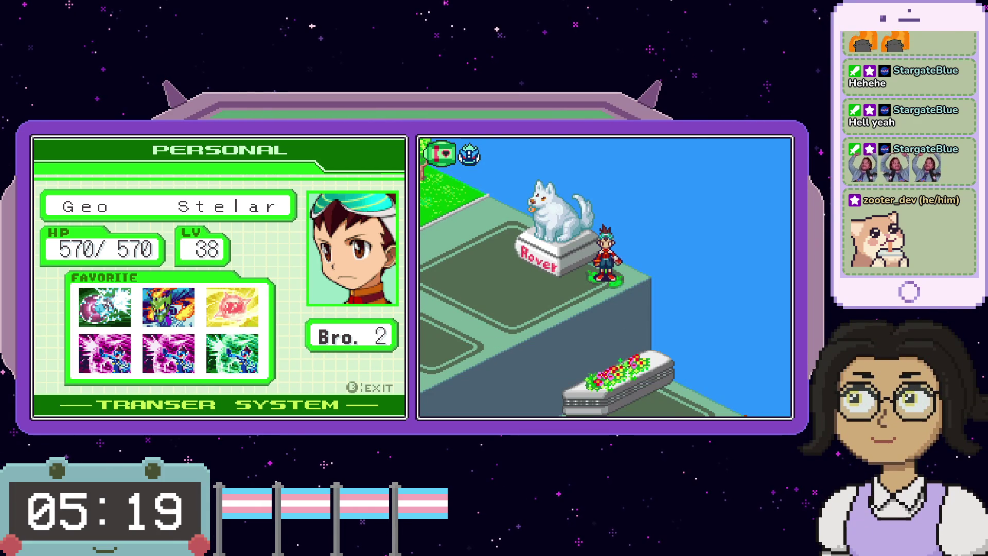
key(x)
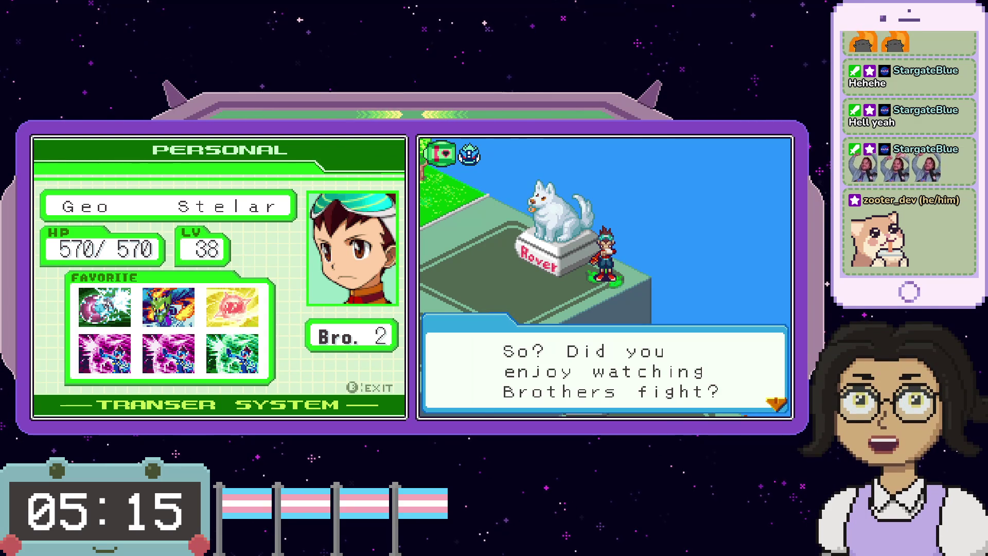
key(x)
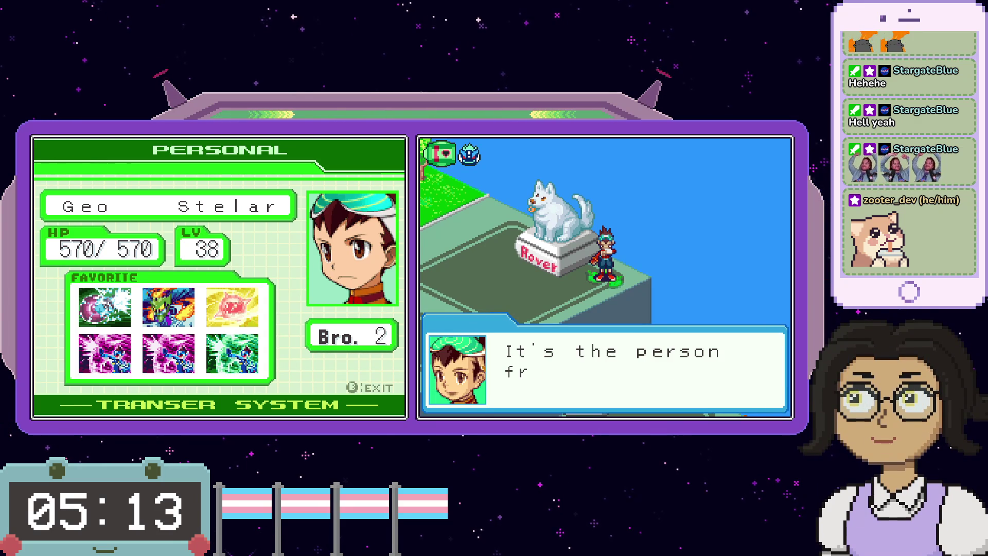
key(x)
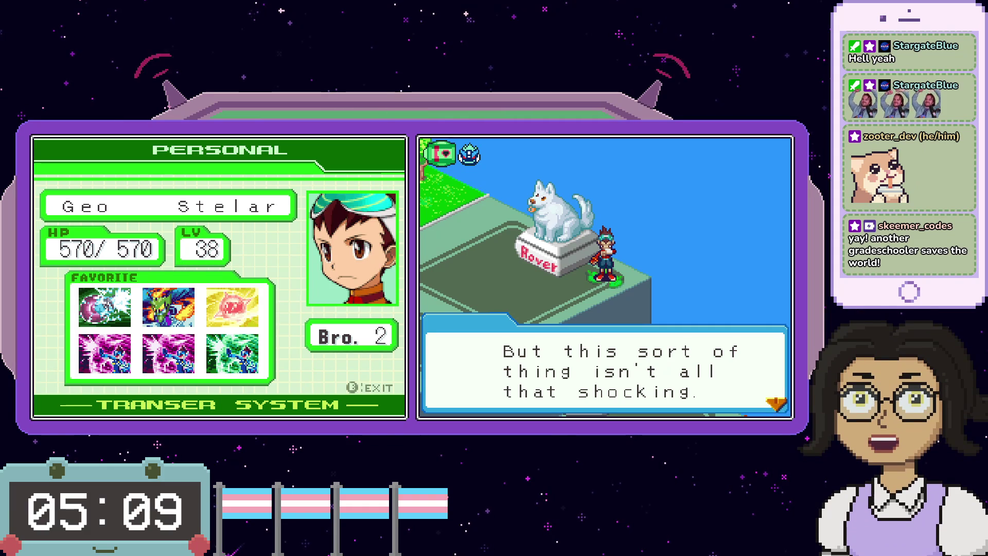
key(x)
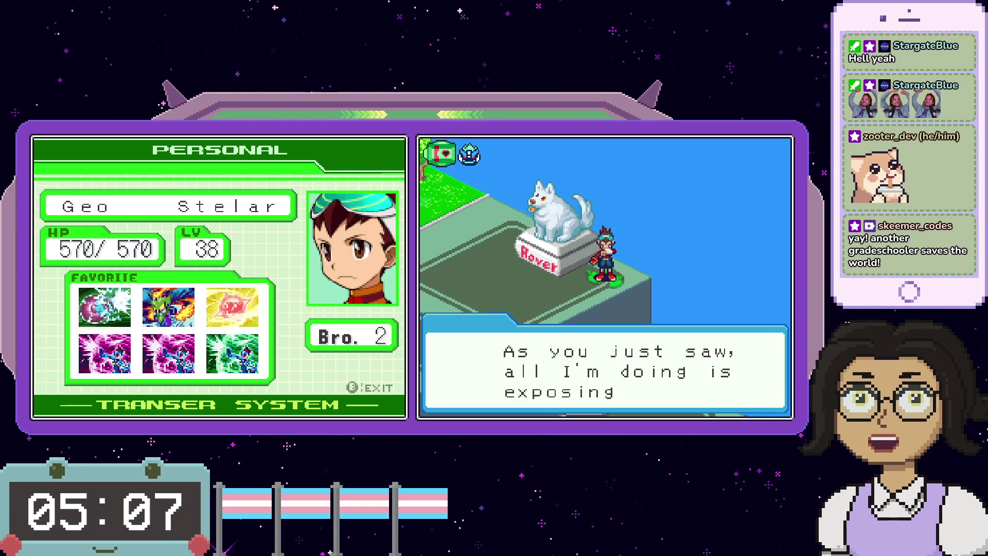
key(x)
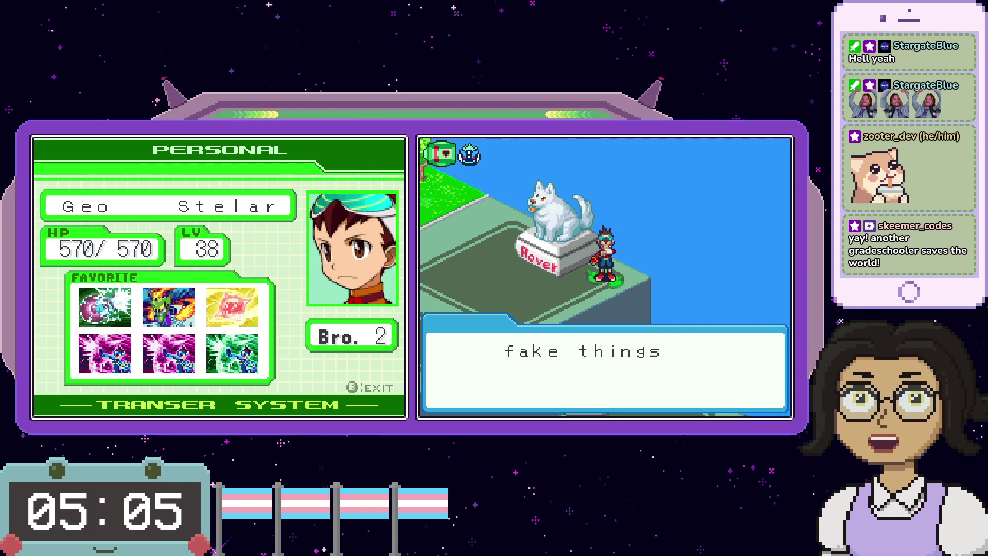
key(x)
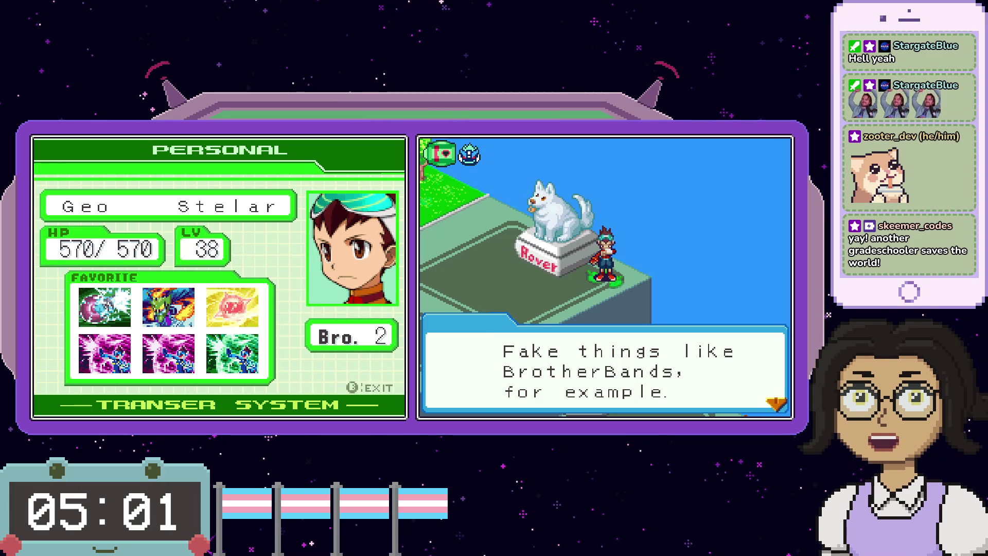
key(x)
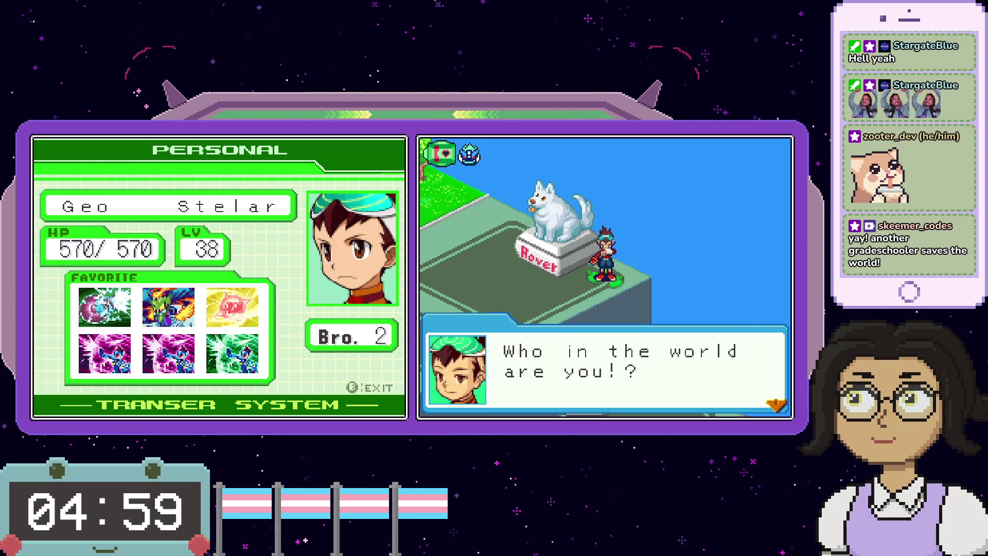
key(x)
key(x)
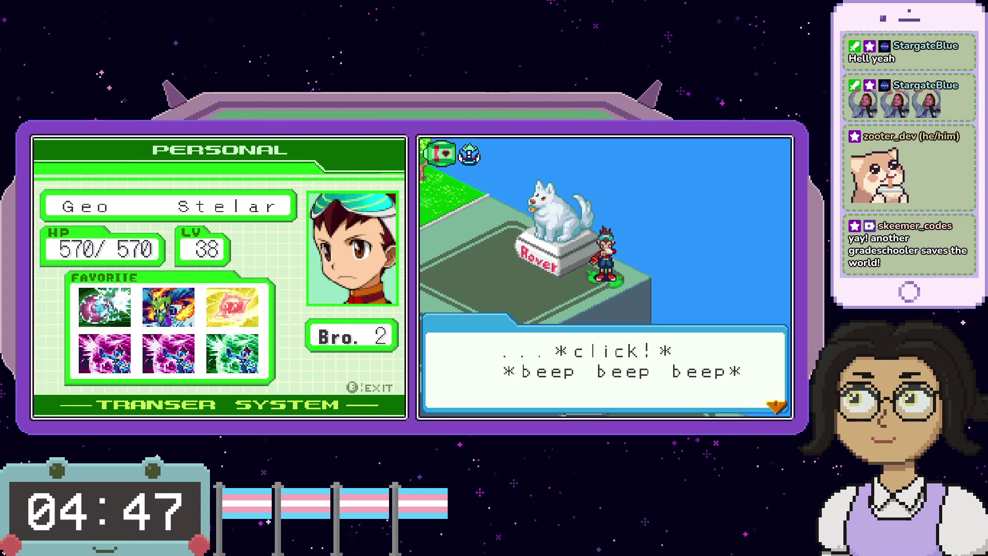
key(x)
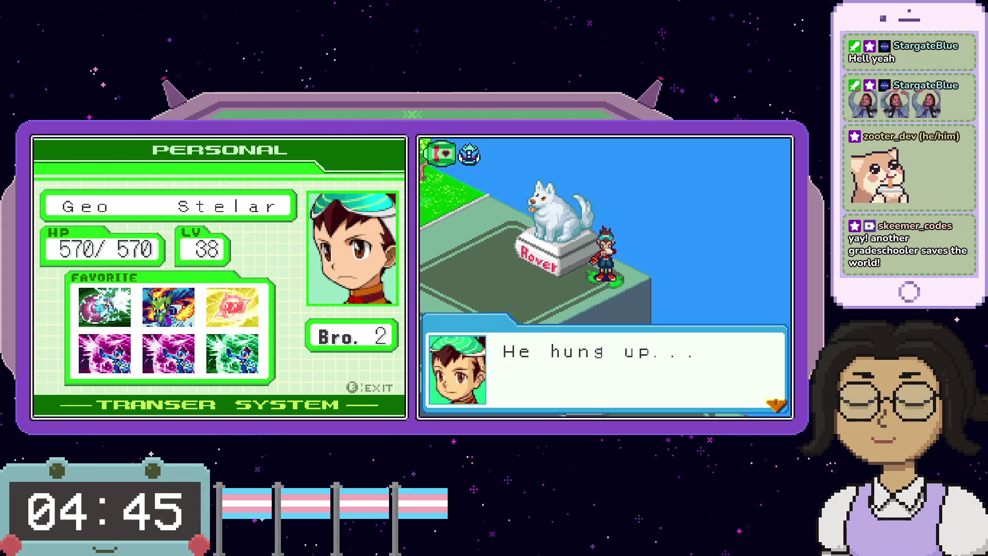
- Advance Omega-Xis's conversation about Rey until Geo agrees to head home and the box closes
key(x)
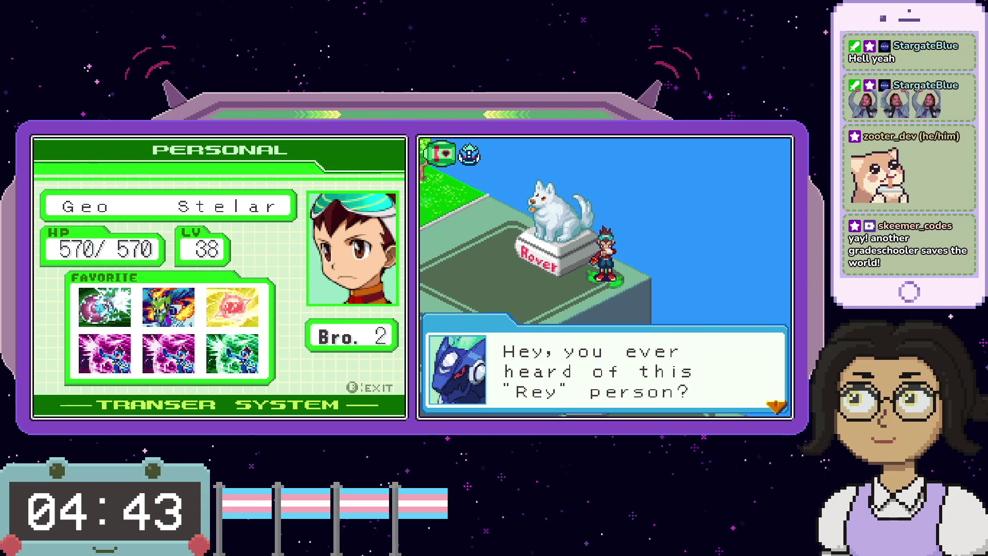
key(x)
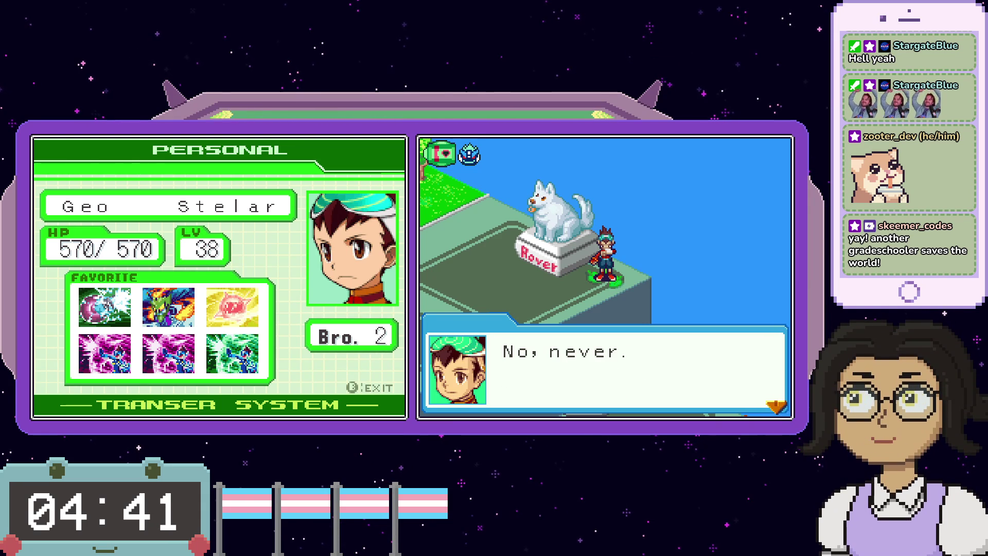
key(x)
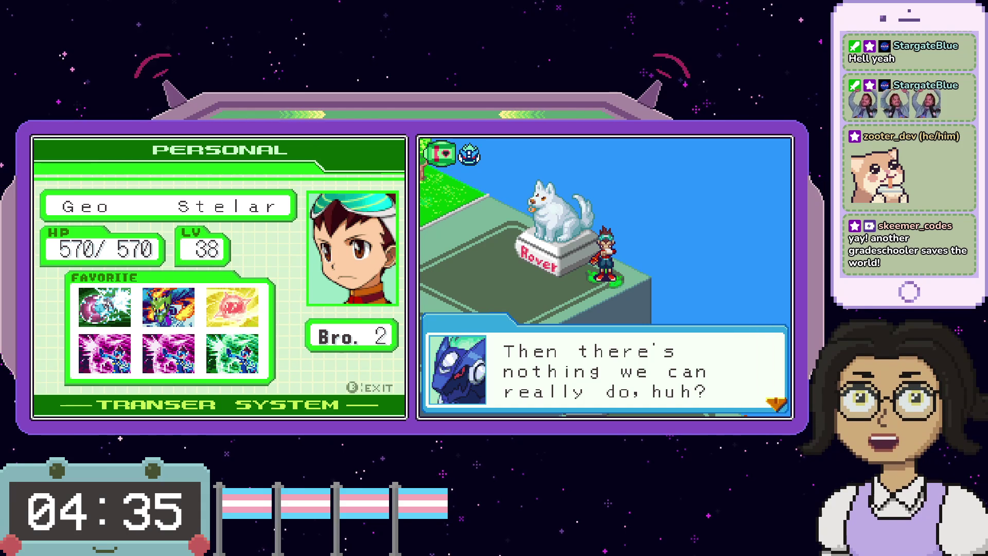
key(x)
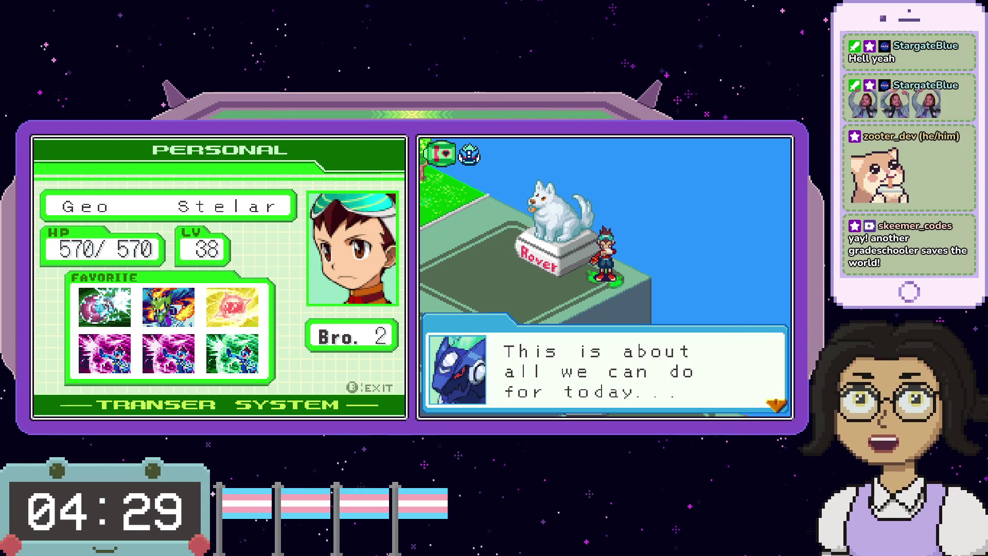
key(x)
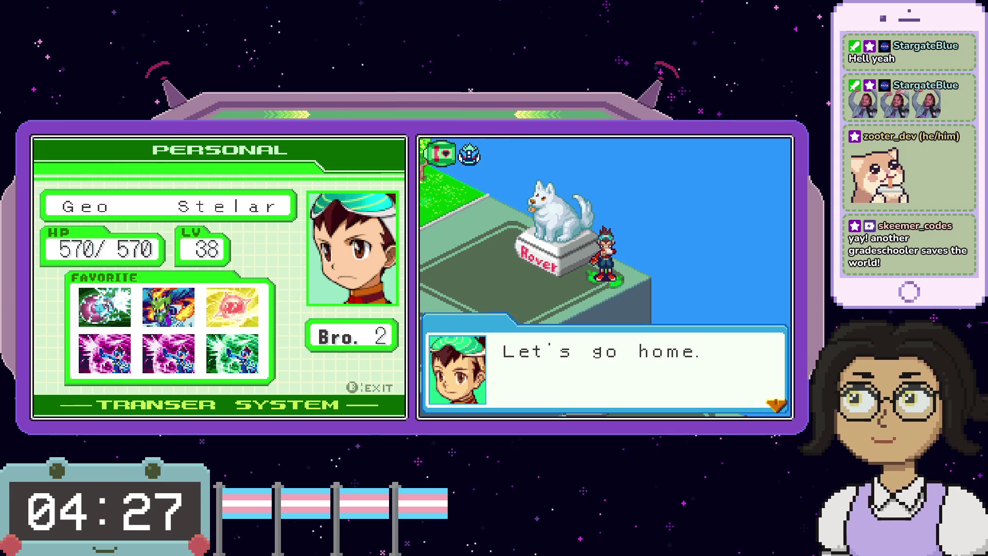
key(x)
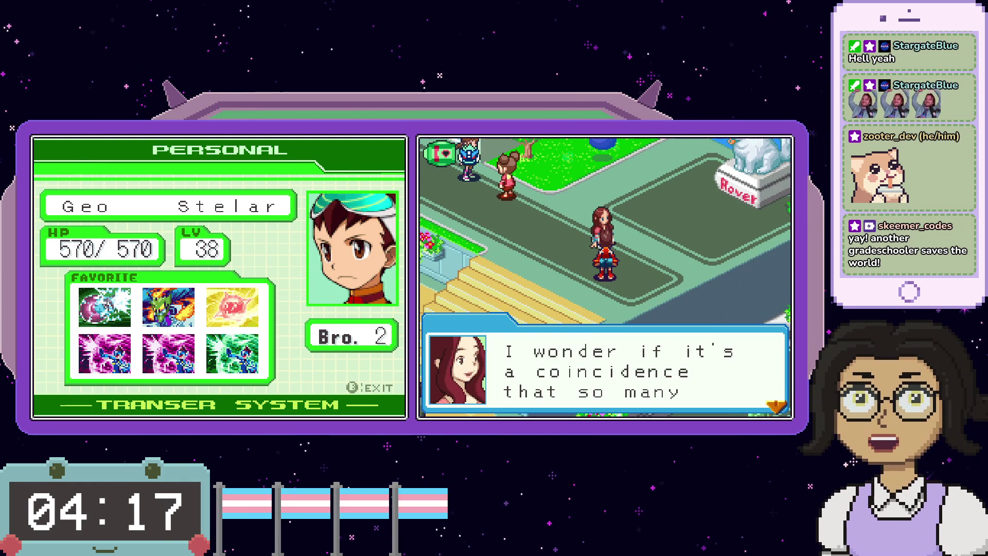
- Finish the girl's dialogue and walk Geo up-left across Time Square
key(x)
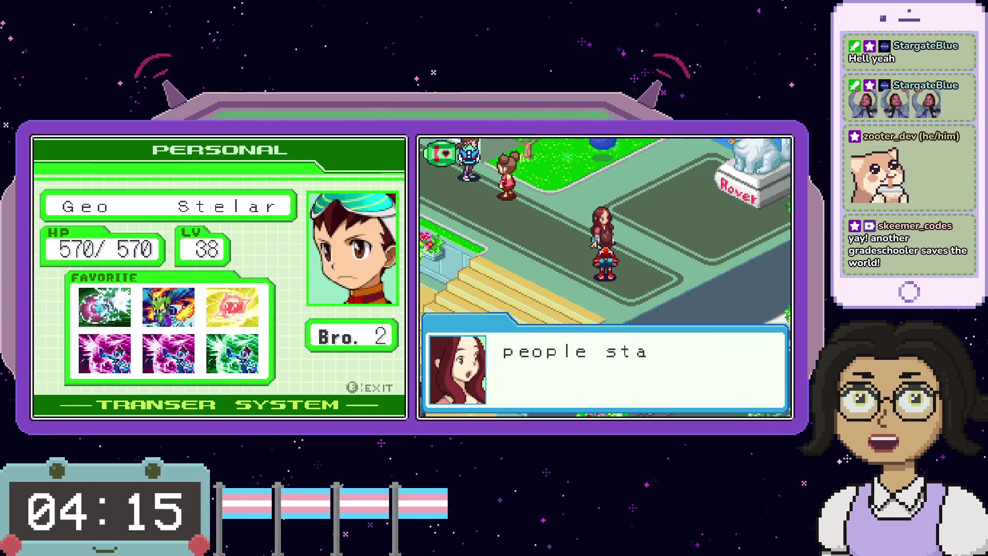
key(x)
key(Left)
- Advance the kids' apology and the men's conversation, then walk Geo toward the stairs
key(x)
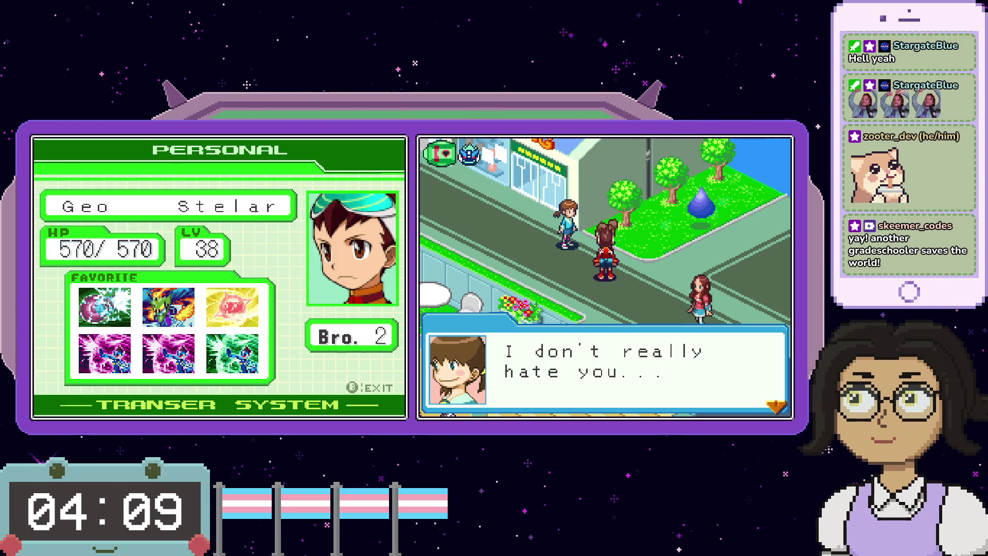
key(x)
key(x)
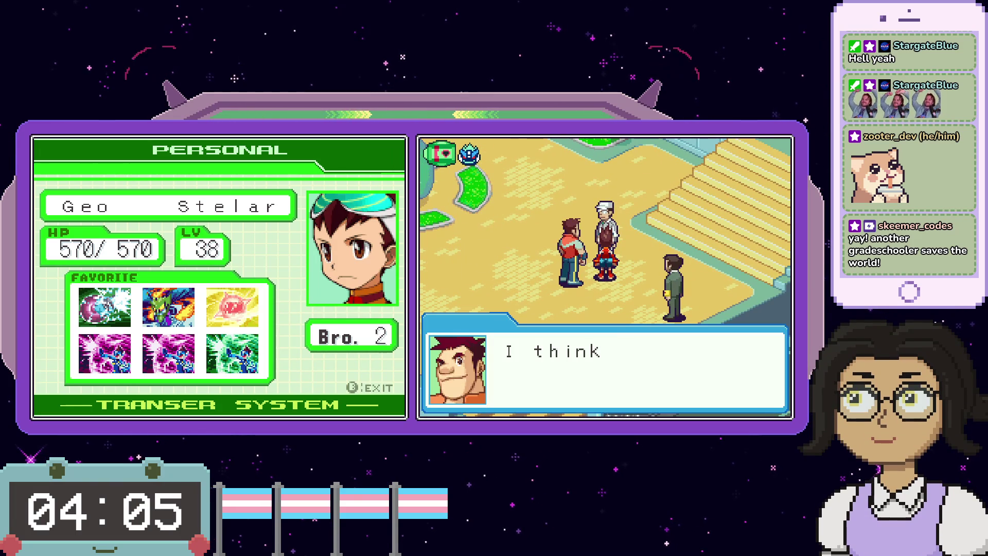
key(x)
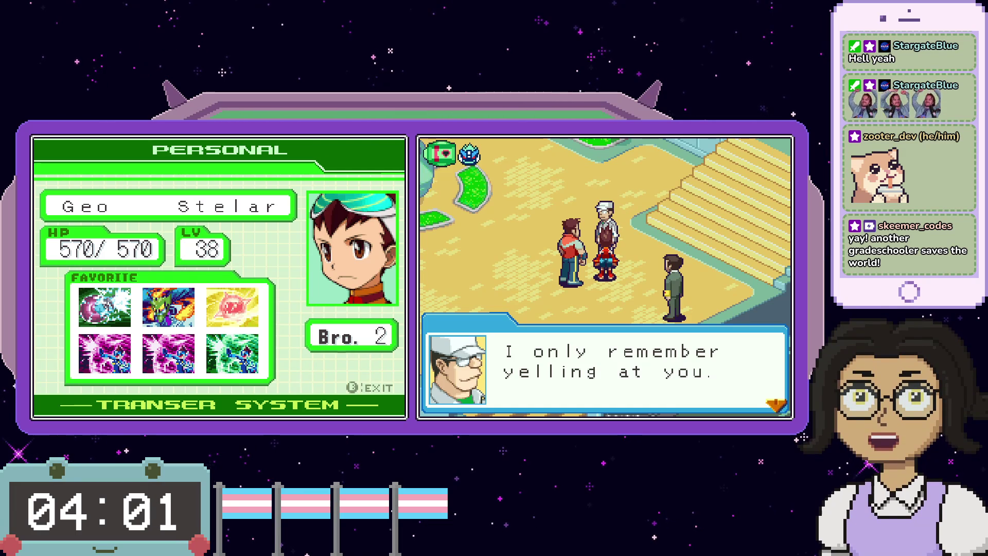
key(x)
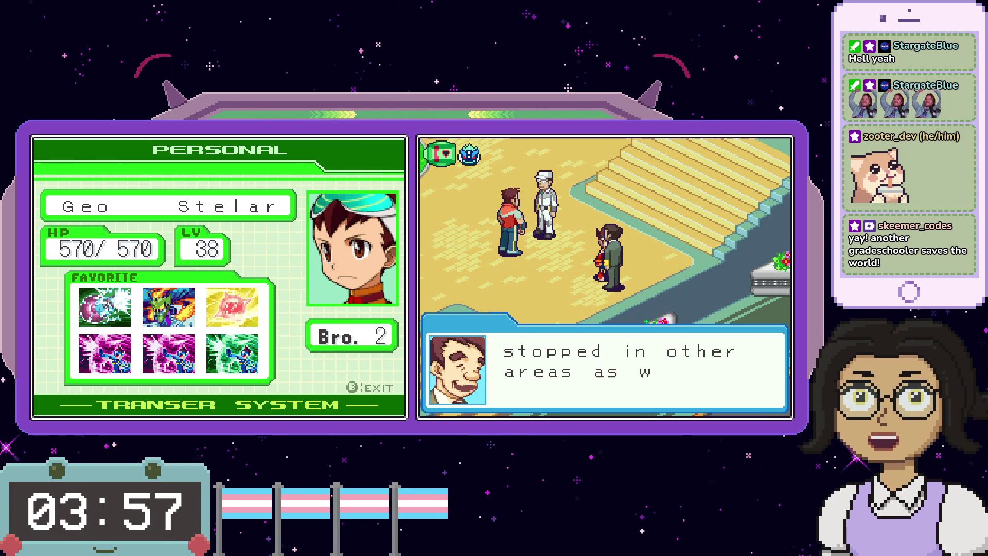
key(x)
key(Left)
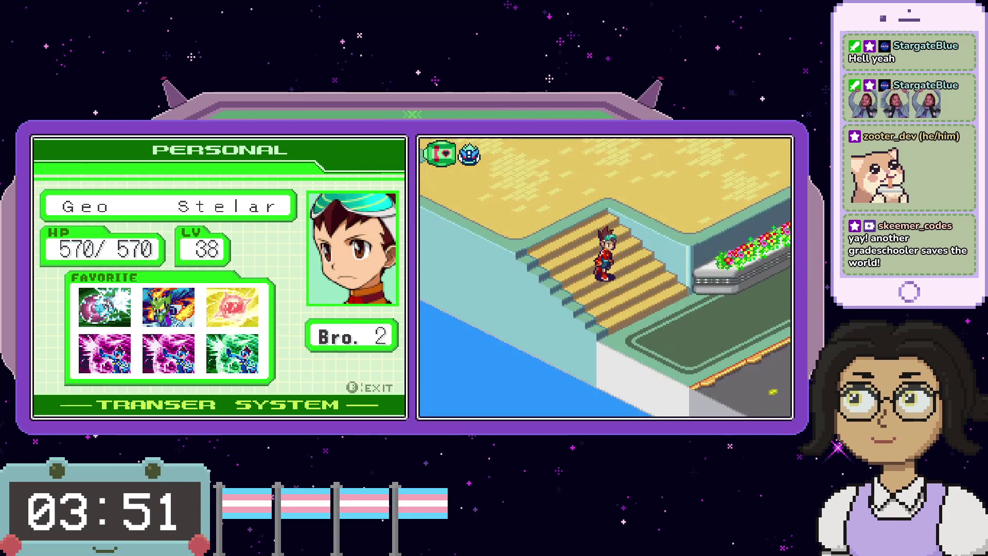
- Walk Geo down onto the walkway and advance the greeting with Pat about shopping
key(Right)
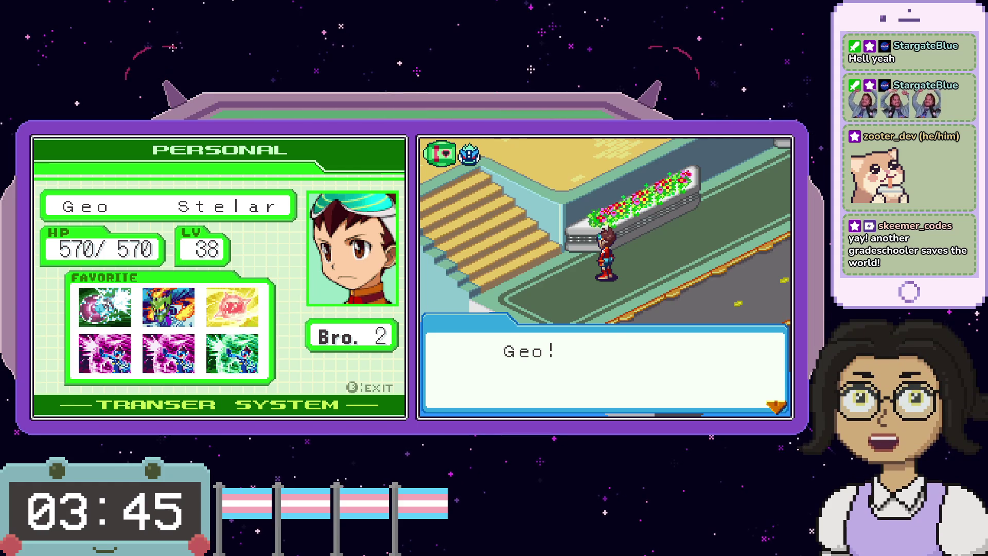
key(x)
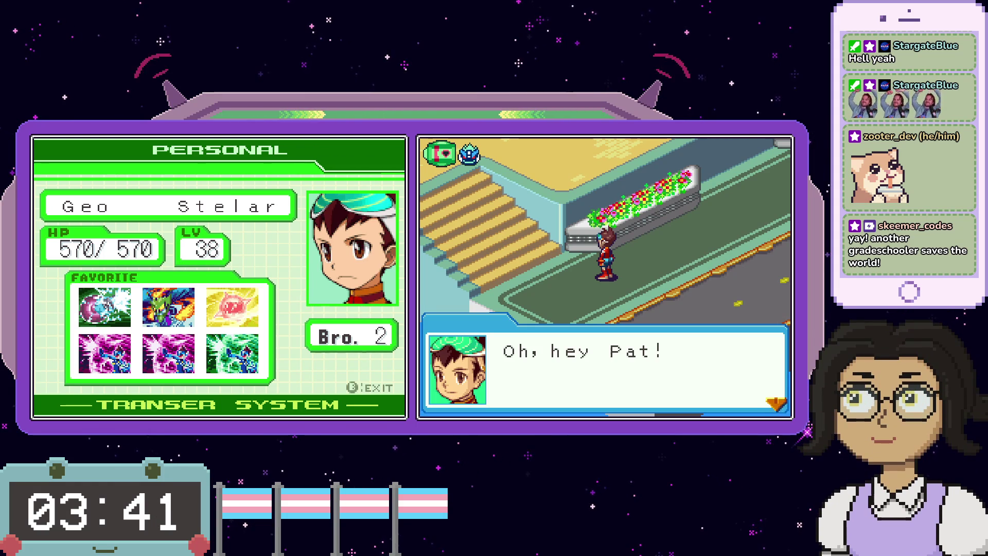
key(x)
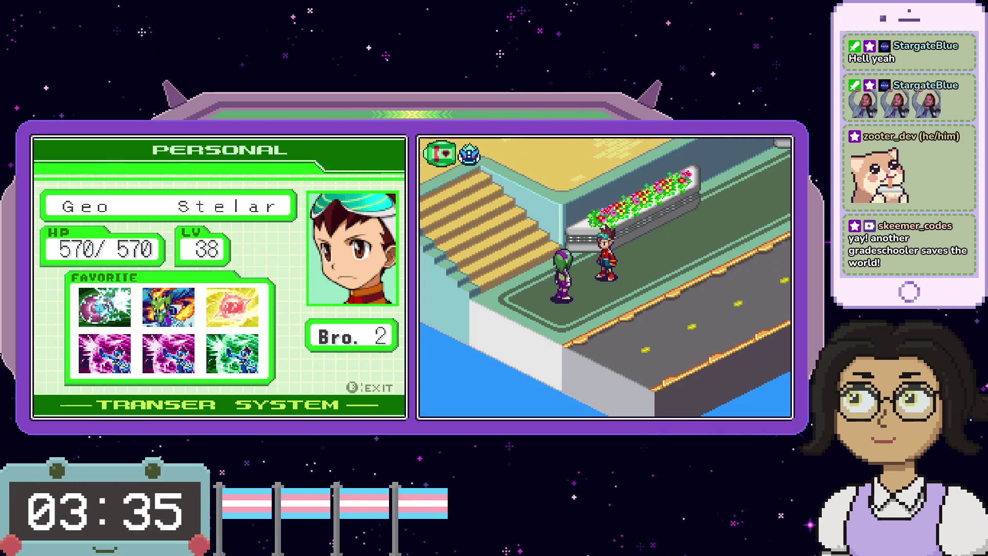
key(x)
key(x)
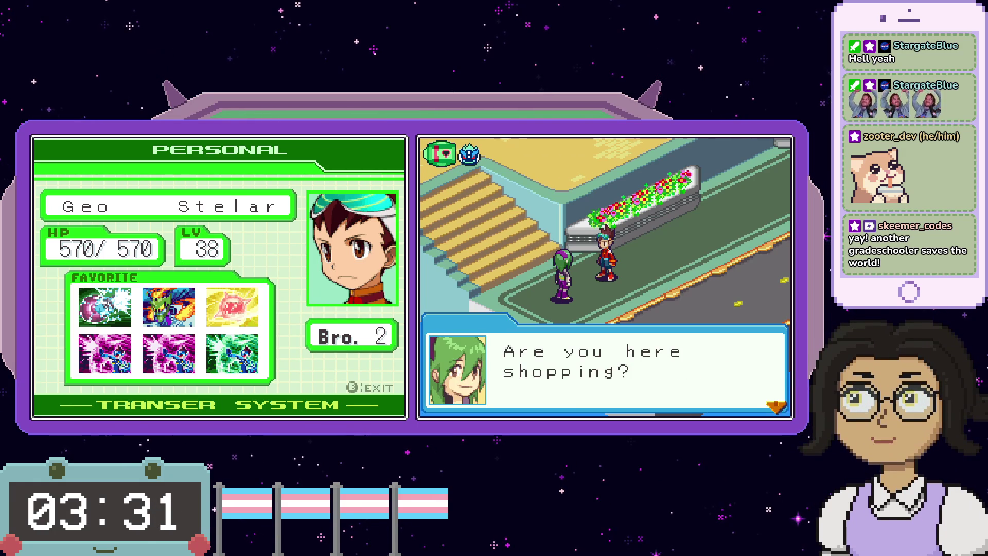
key(x)
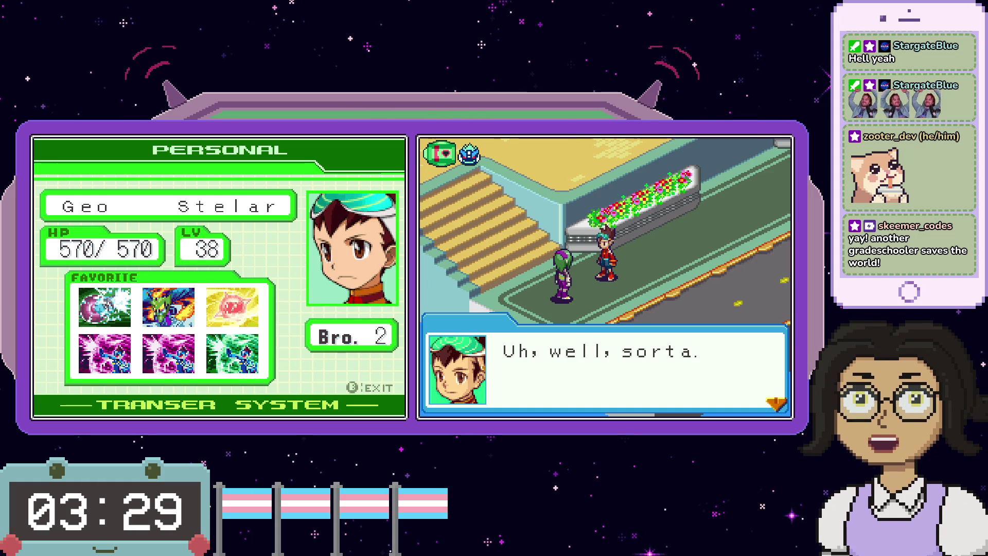
- Advance the green-haired girl's café invitation until Geo replies 'Um, sure.'
key(x)
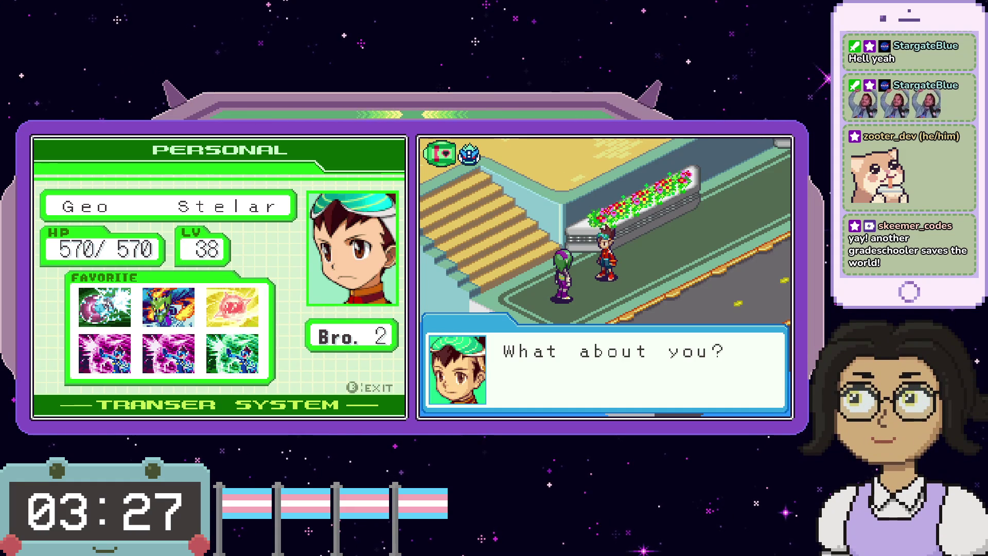
key(x)
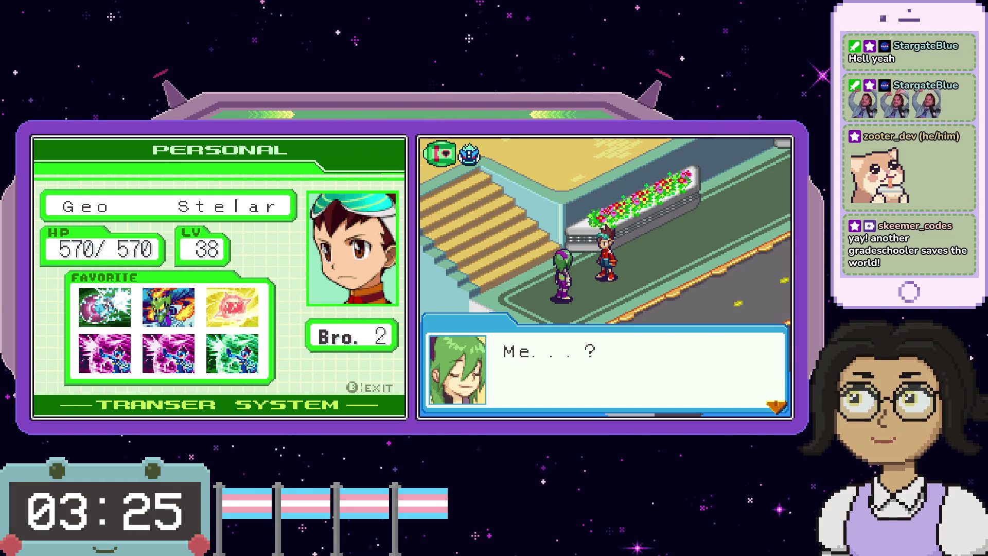
key(x)
key(x)
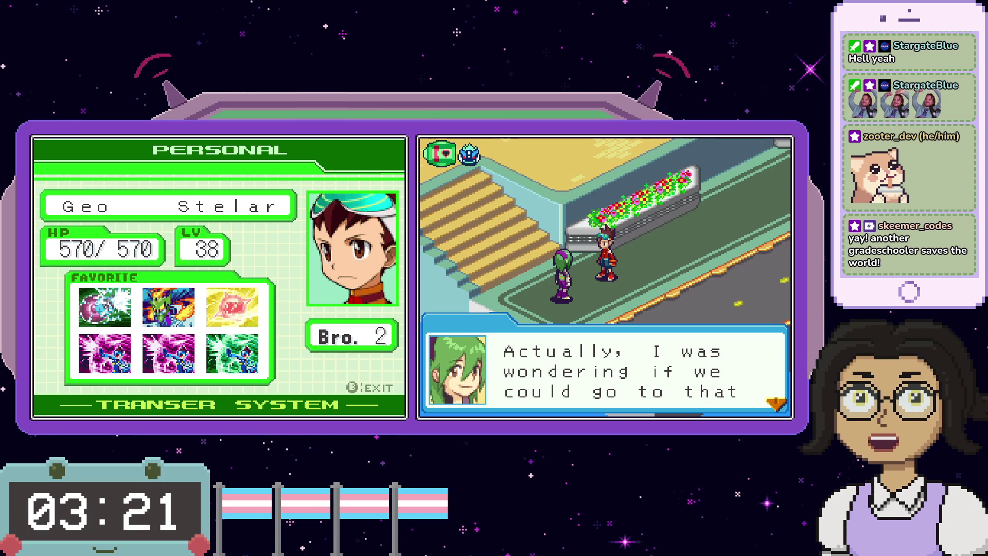
key(x)
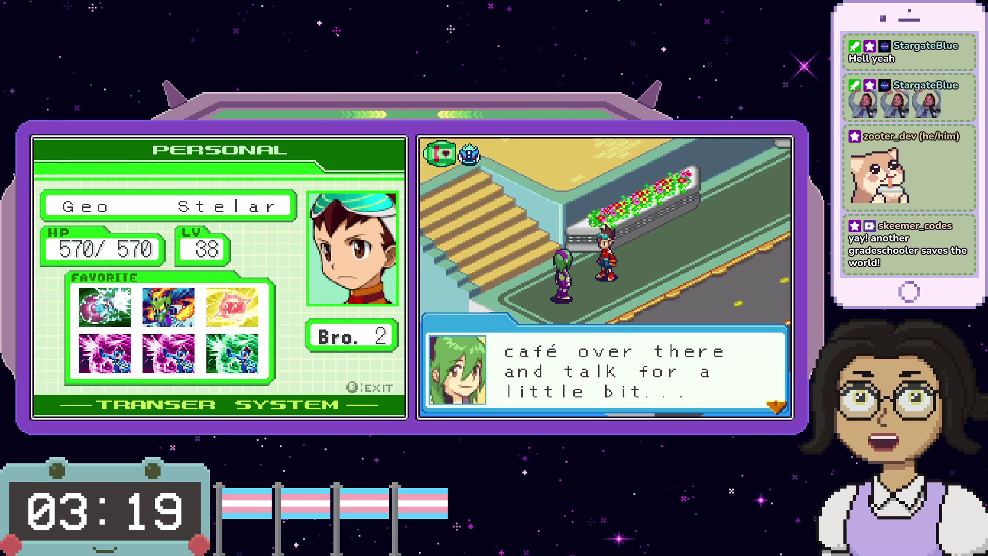
key(x)
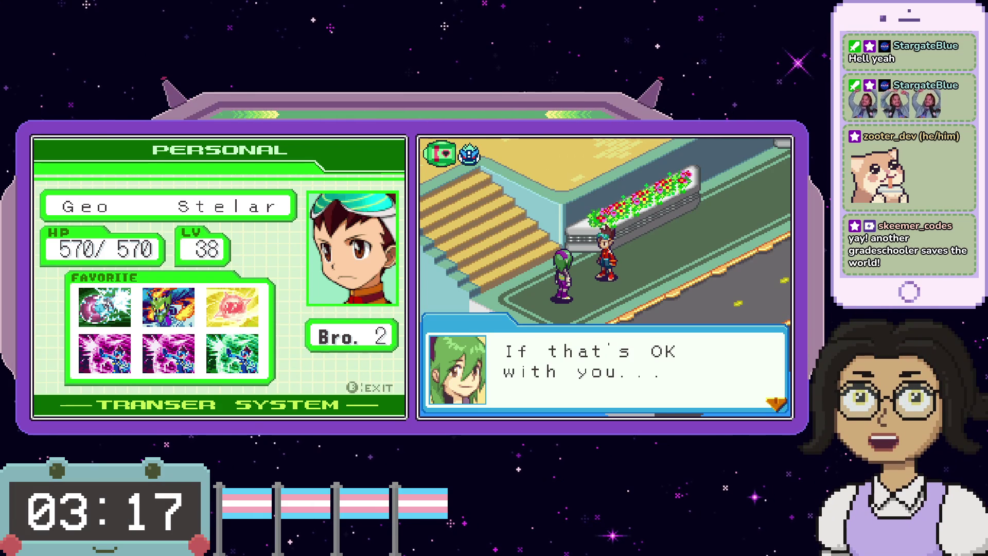
key(x)
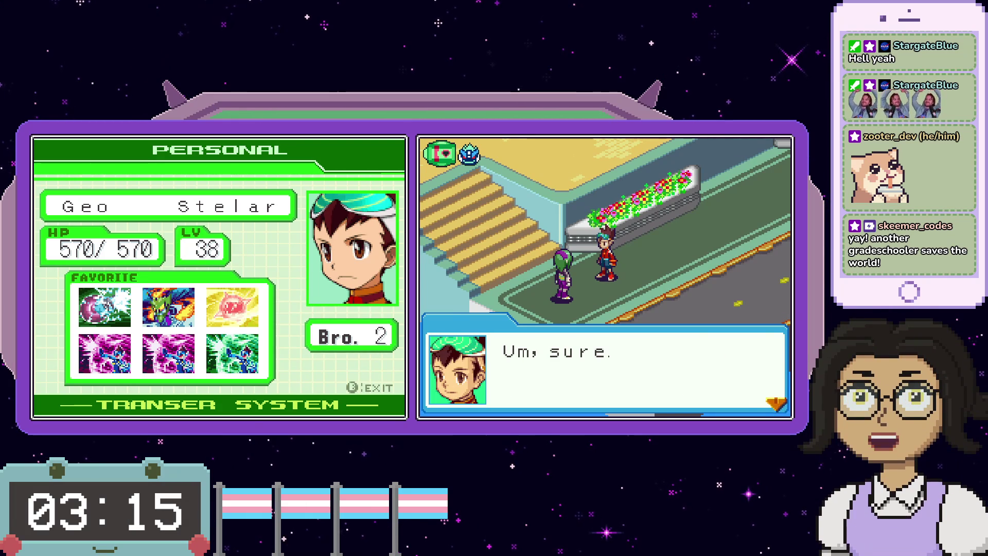
key(x)
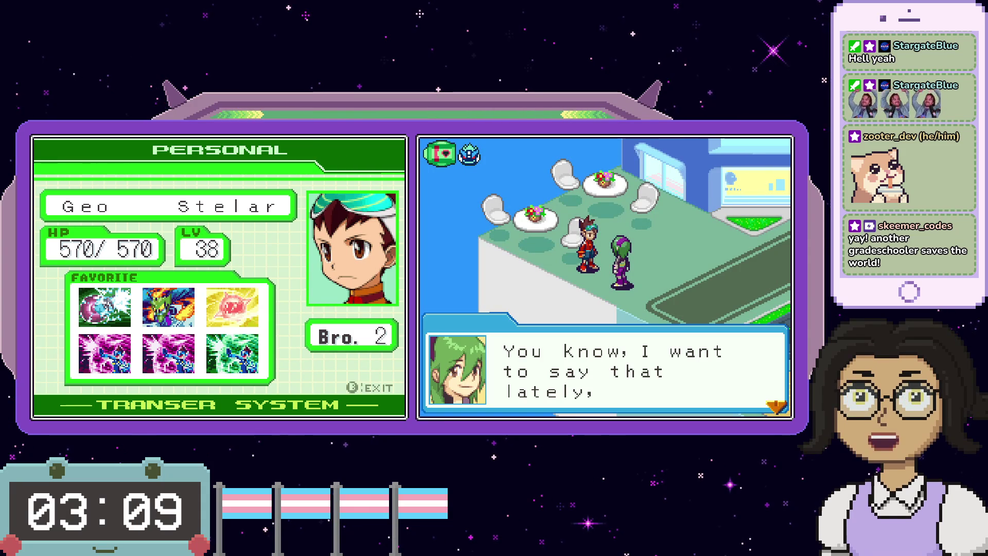
- Advance the girl's opening café lines and Geo's explanation
key(x)
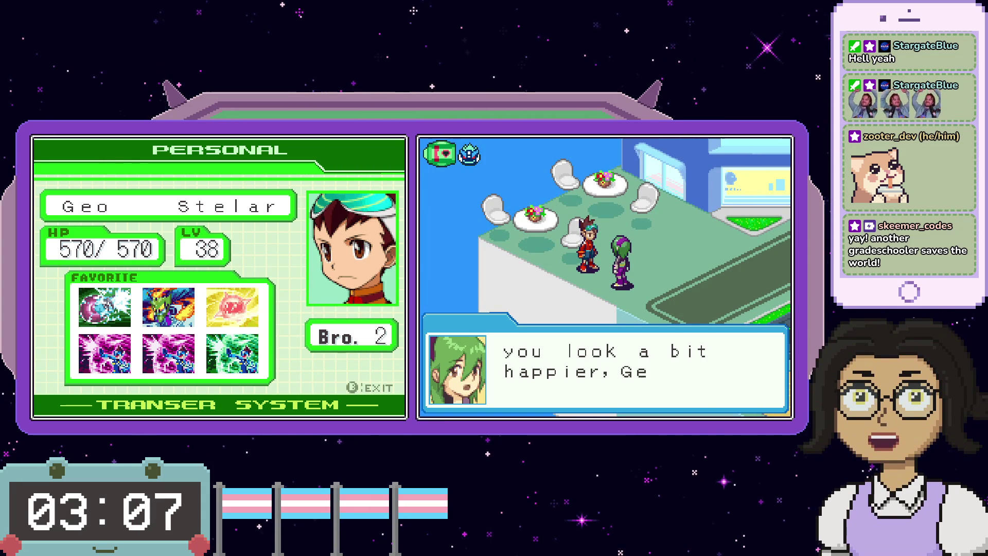
key(x)
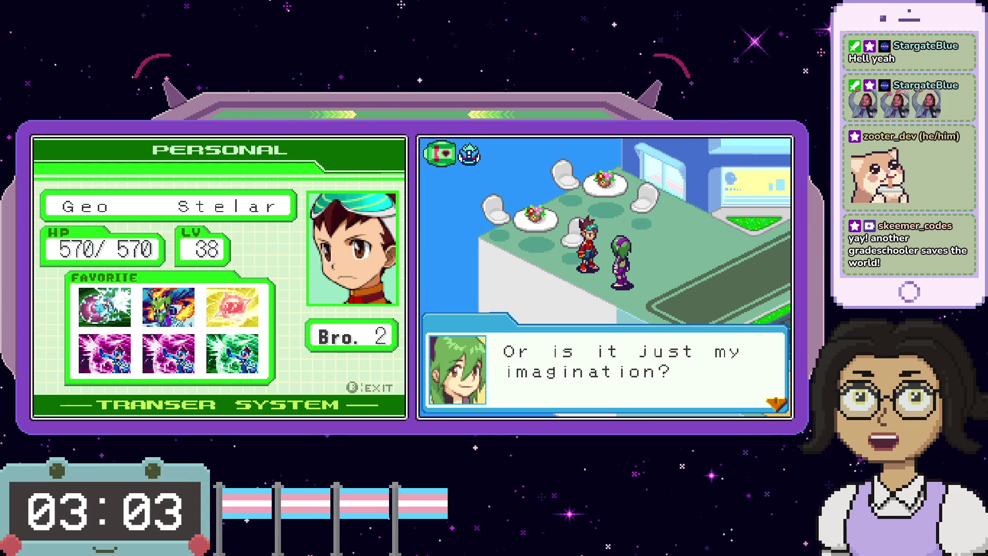
key(x)
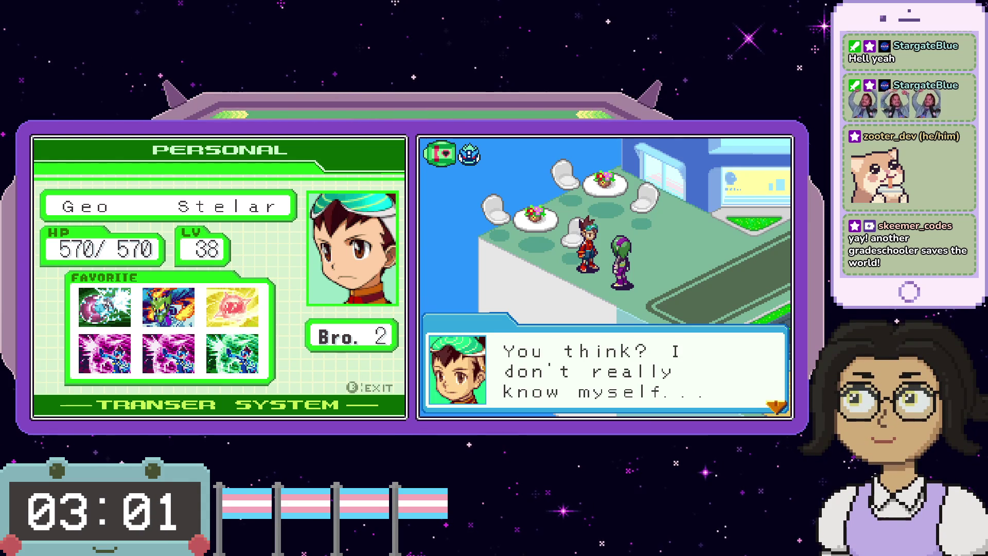
key(x)
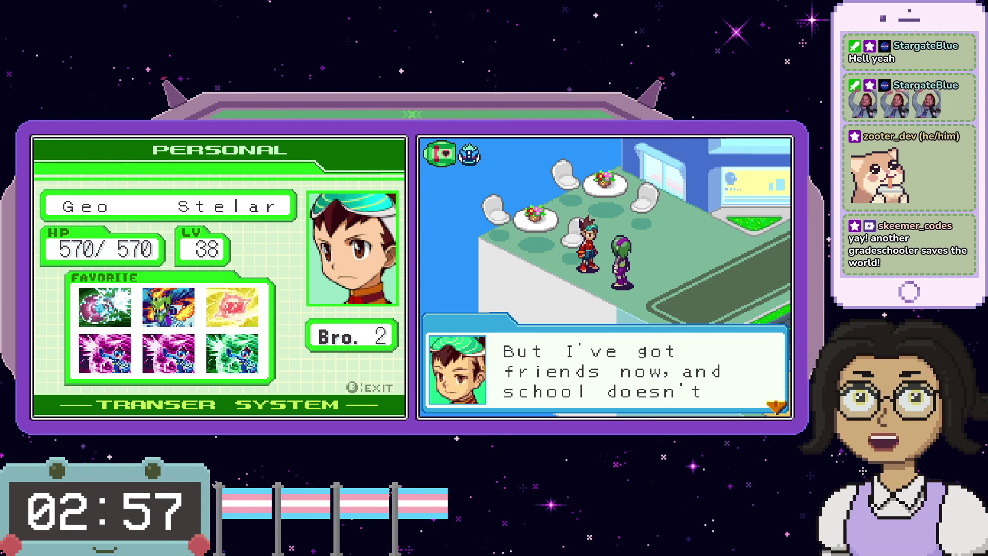
key(x)
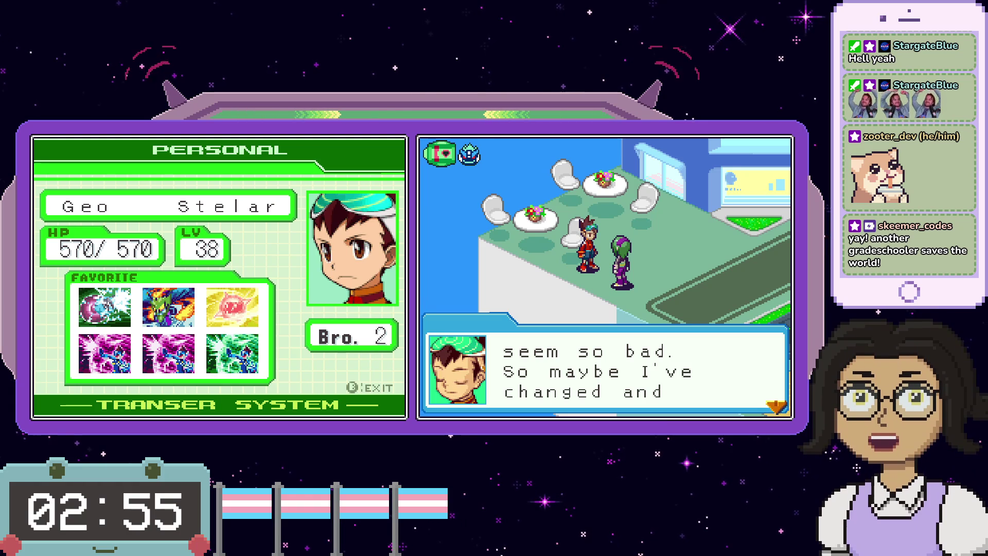
key(x)
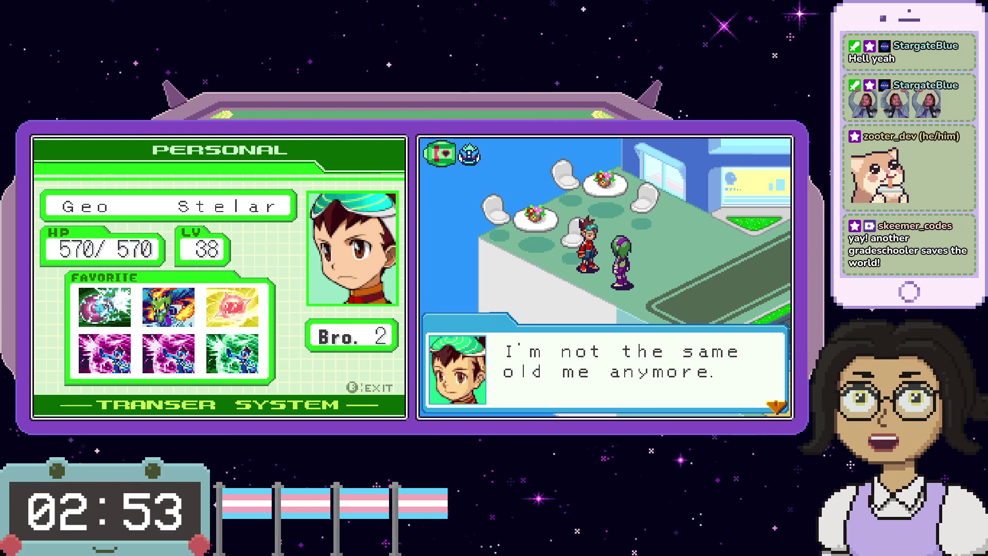
key(x)
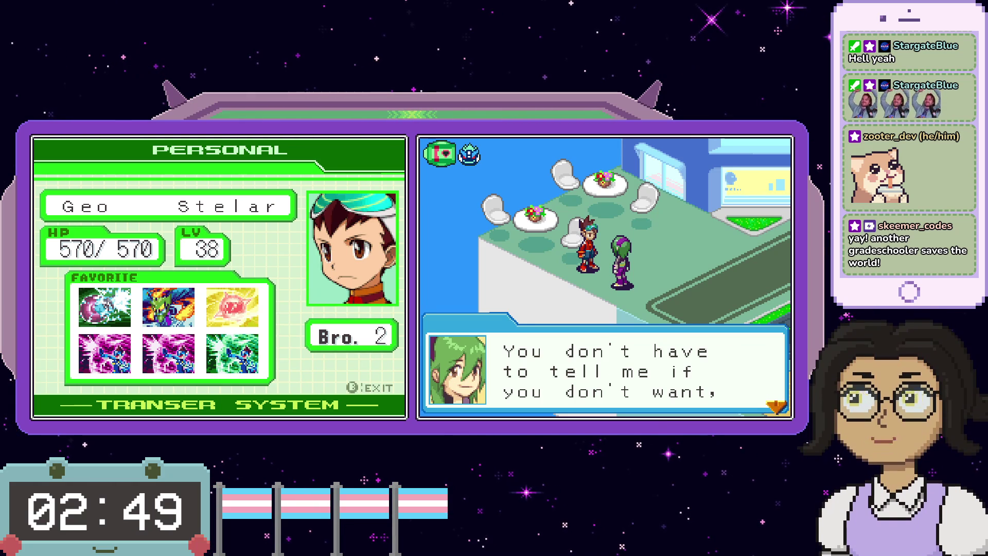
key(x)
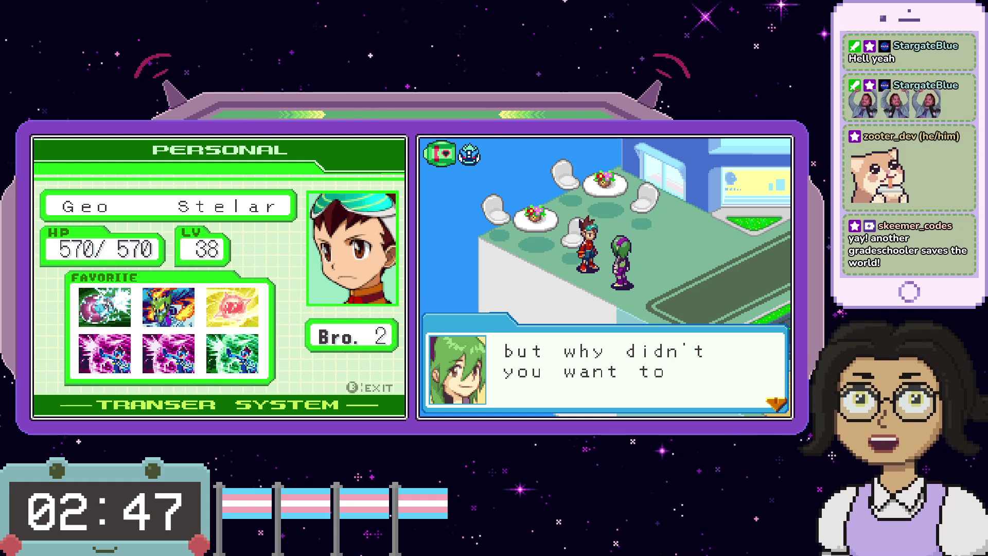
key(x)
- Advance through Geo's story about his dad and the girl's apology
key(x)
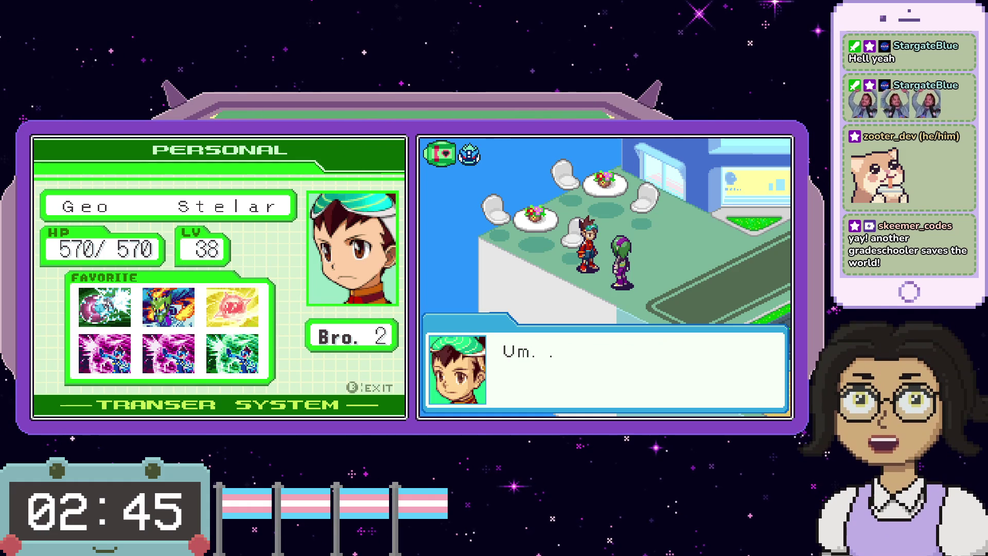
key(x)
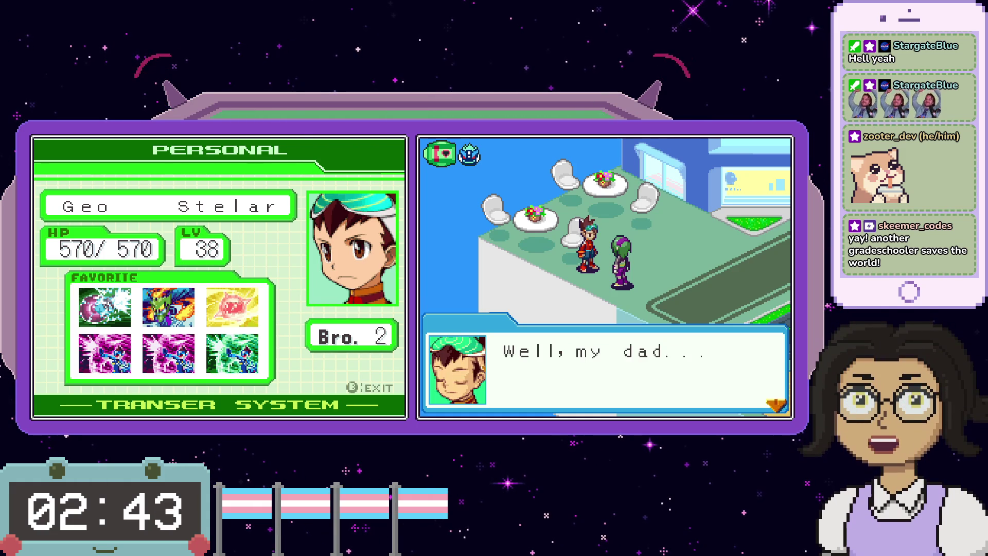
key(x)
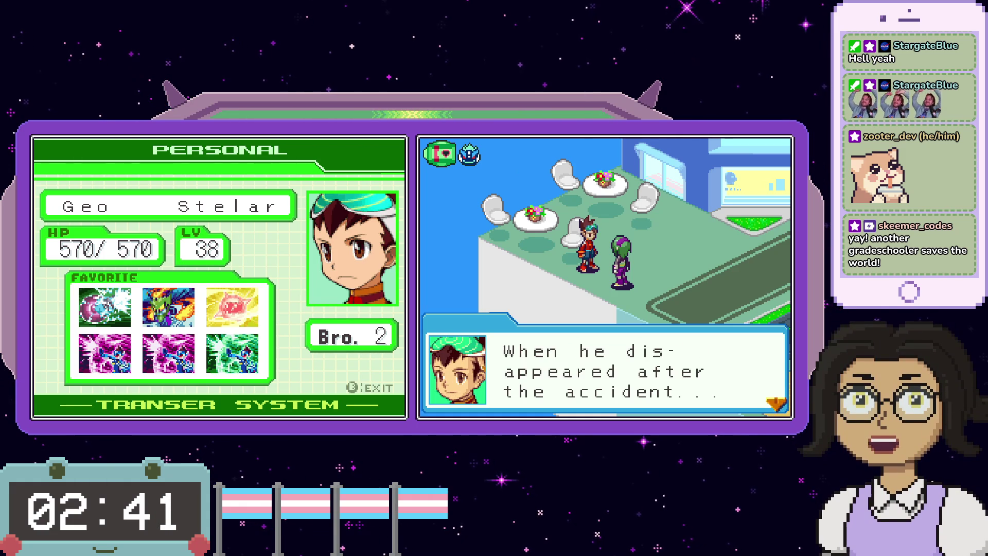
key(x)
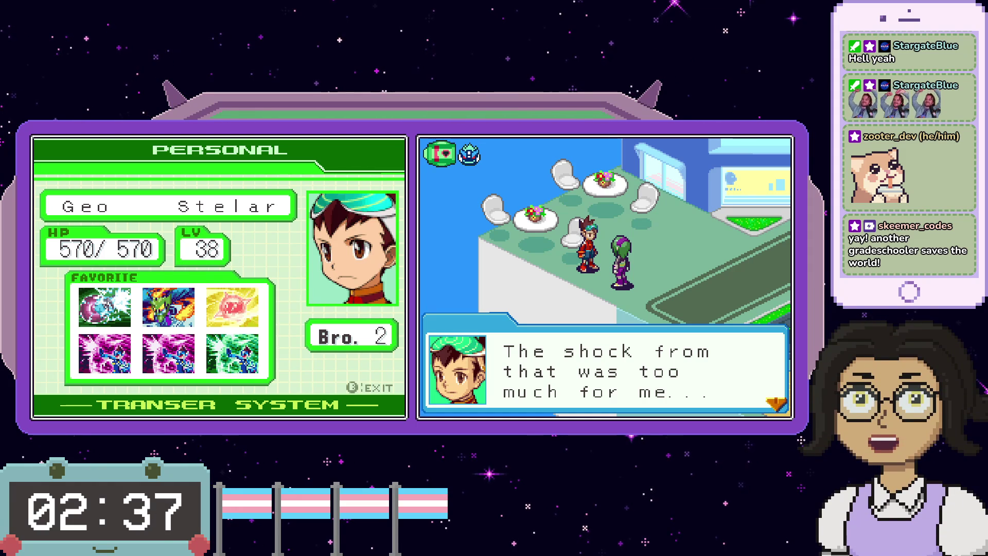
key(x)
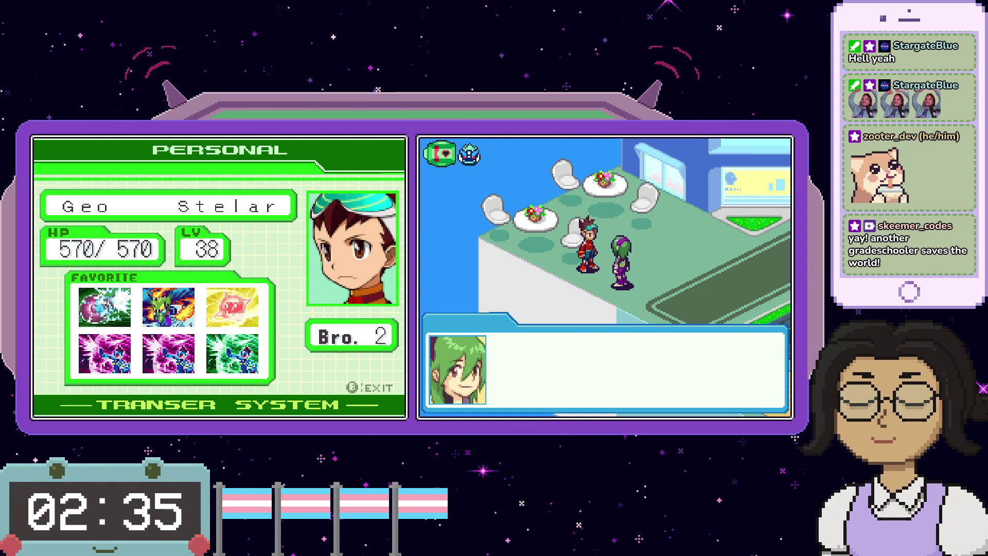
key(x)
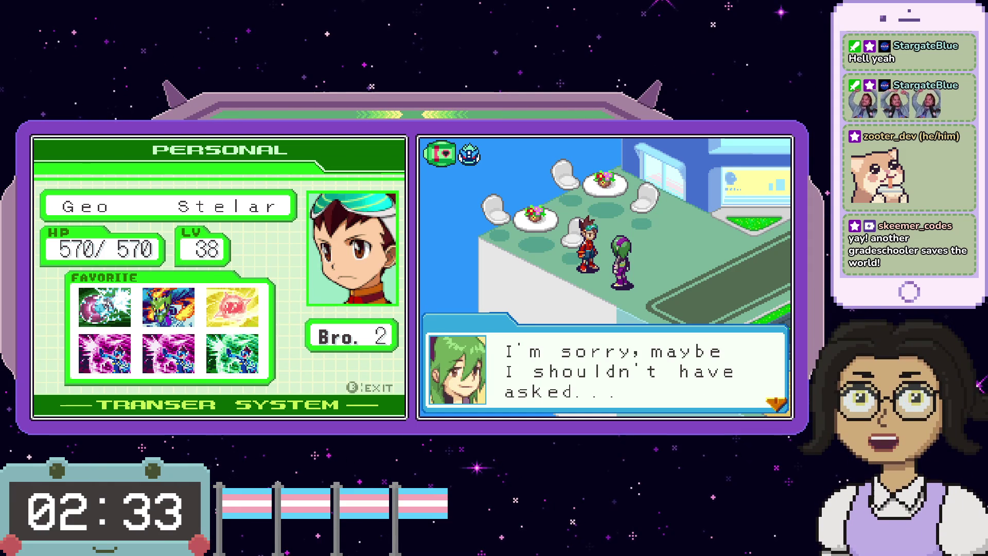
key(x)
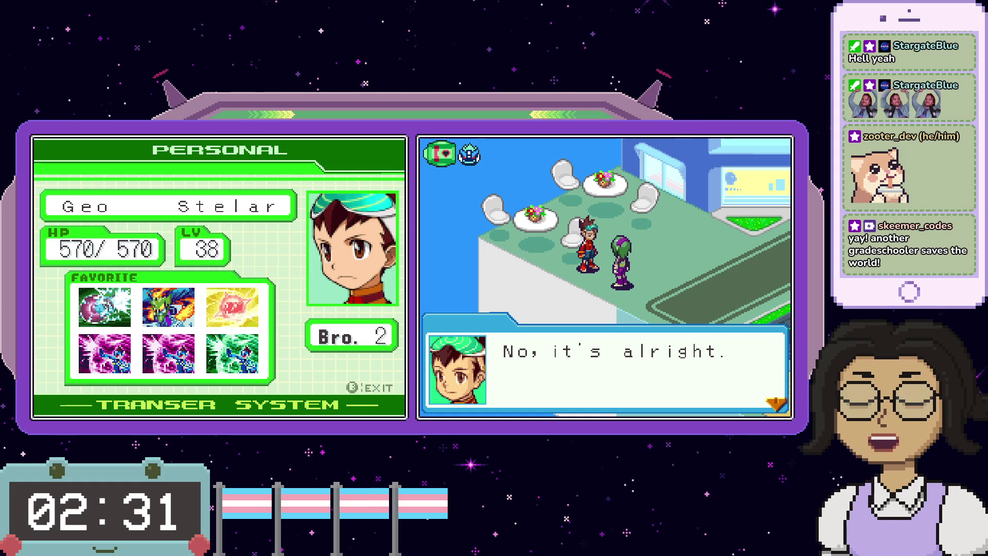
key(x)
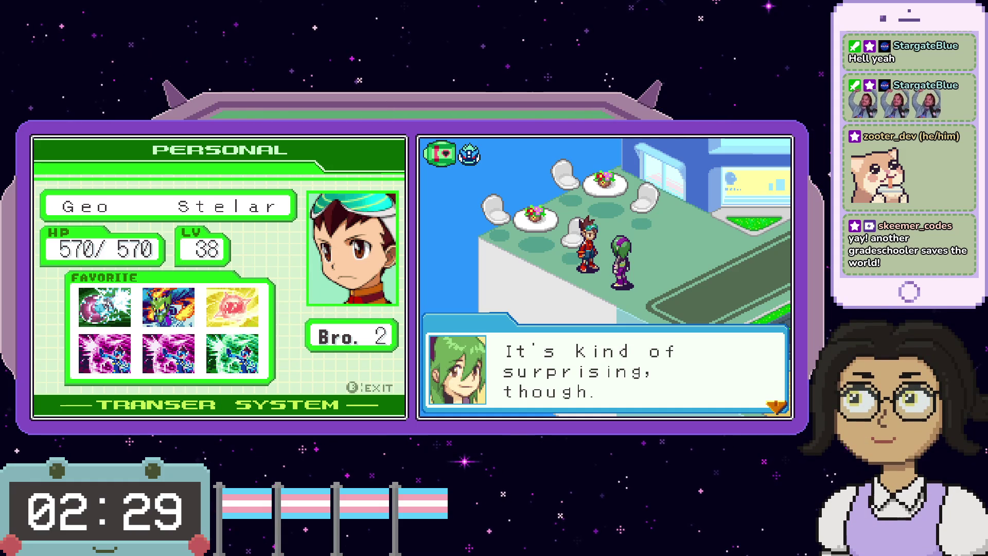
key(x)
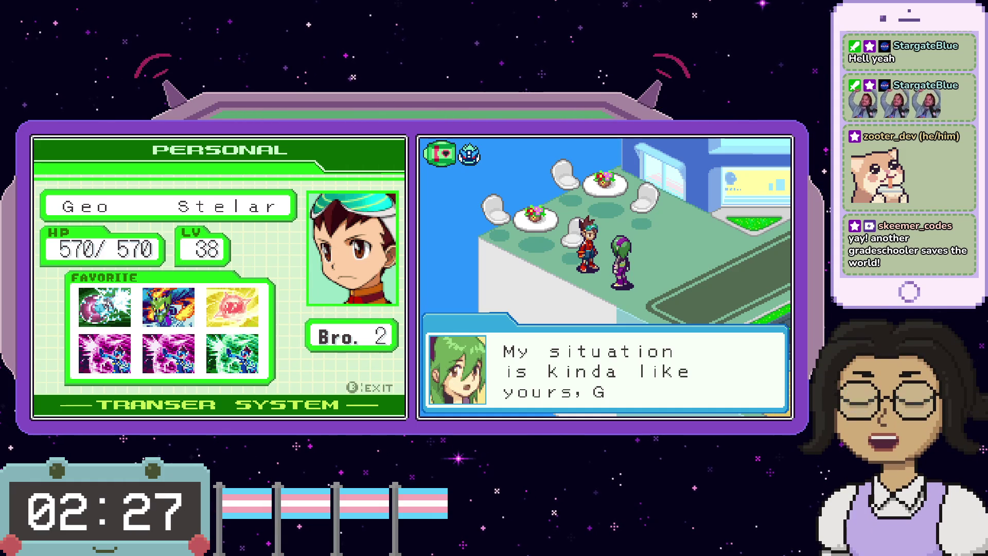
- Advance the girl's explanation about her parents until the textbox closes
key(x)
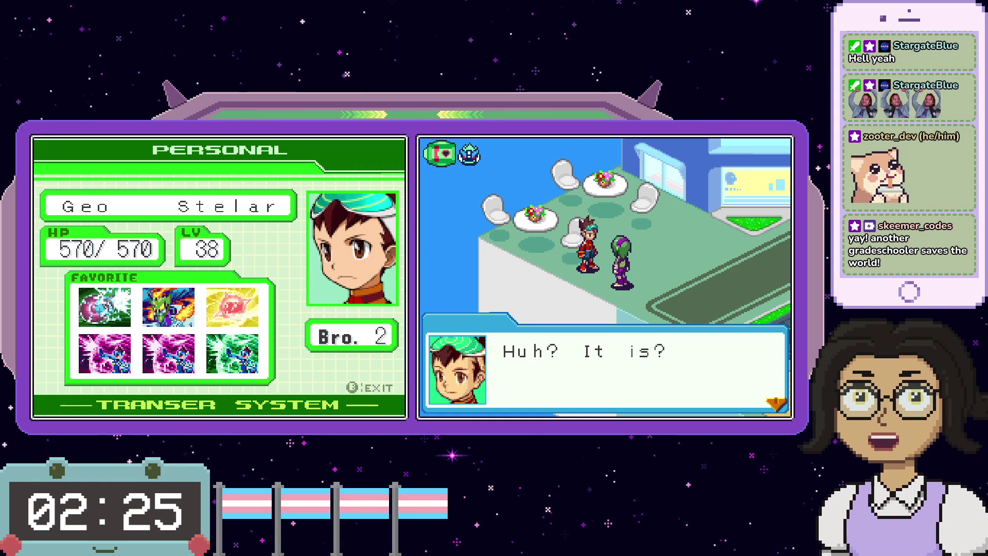
key(x)
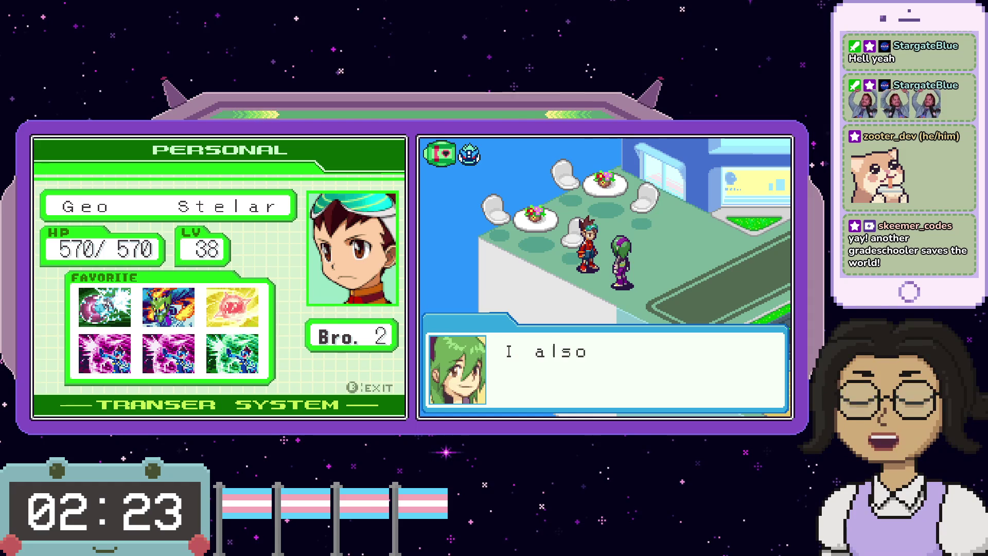
key(x)
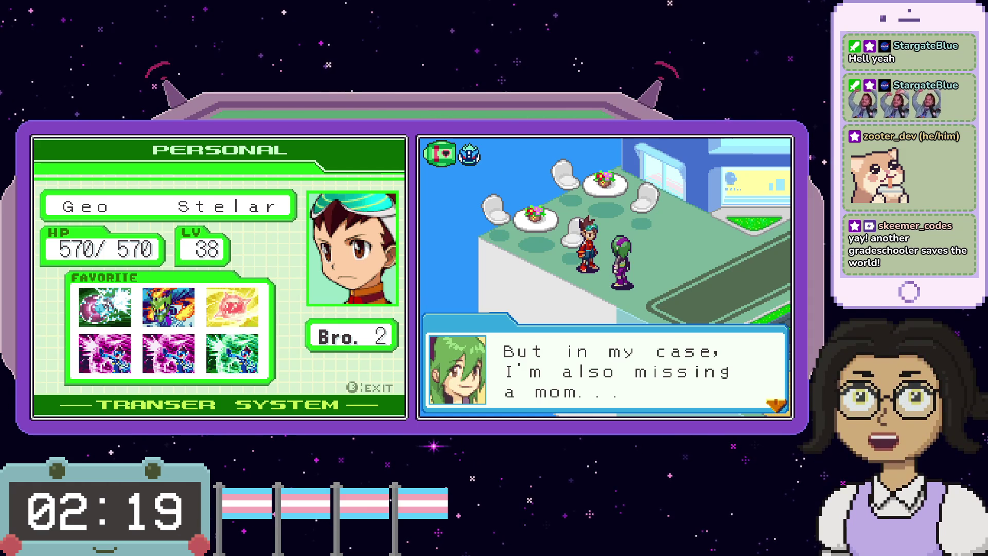
key(x)
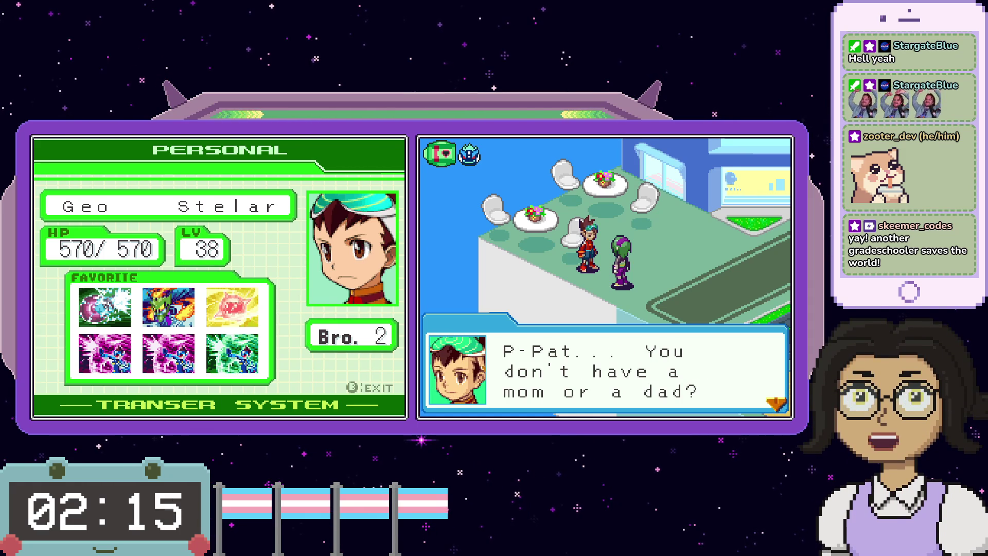
key(x)
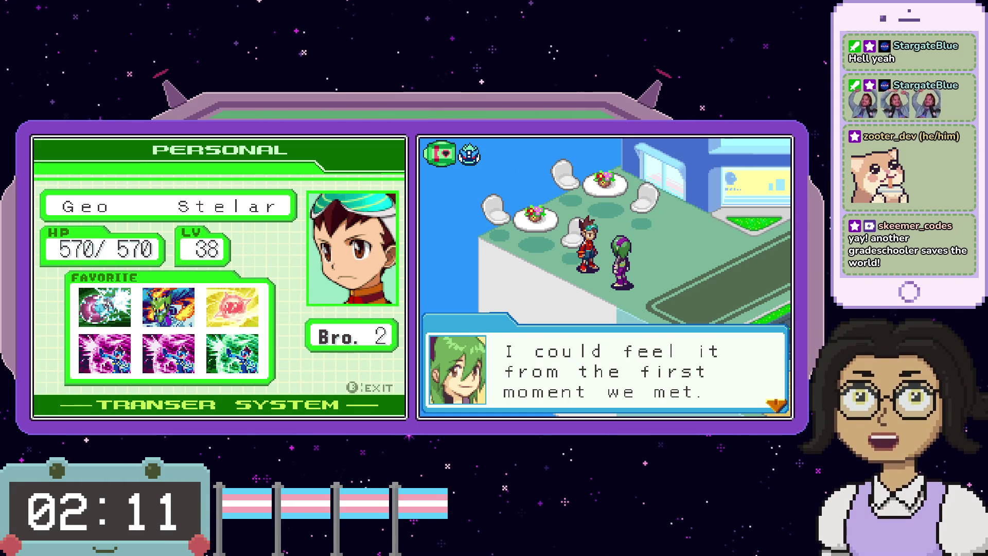
key(x)
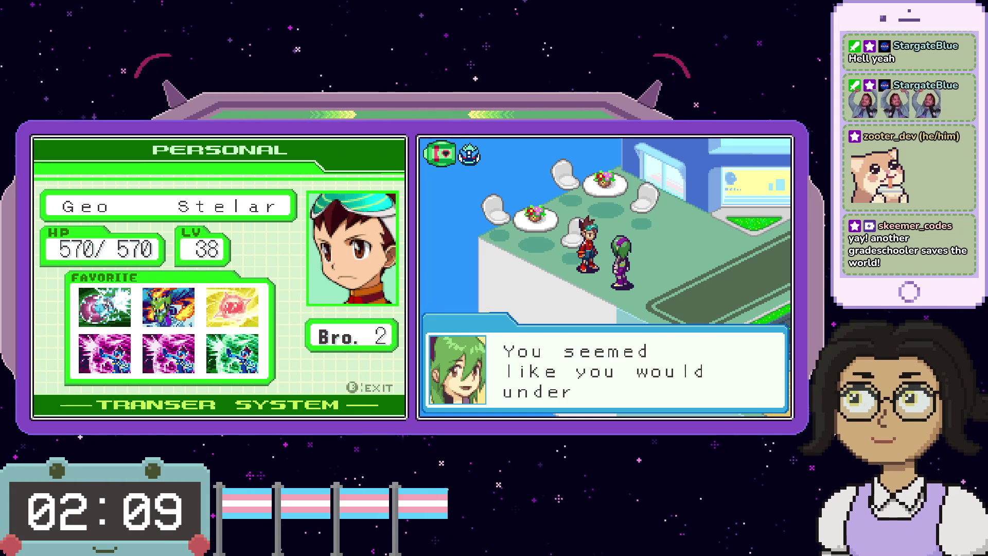
key(x)
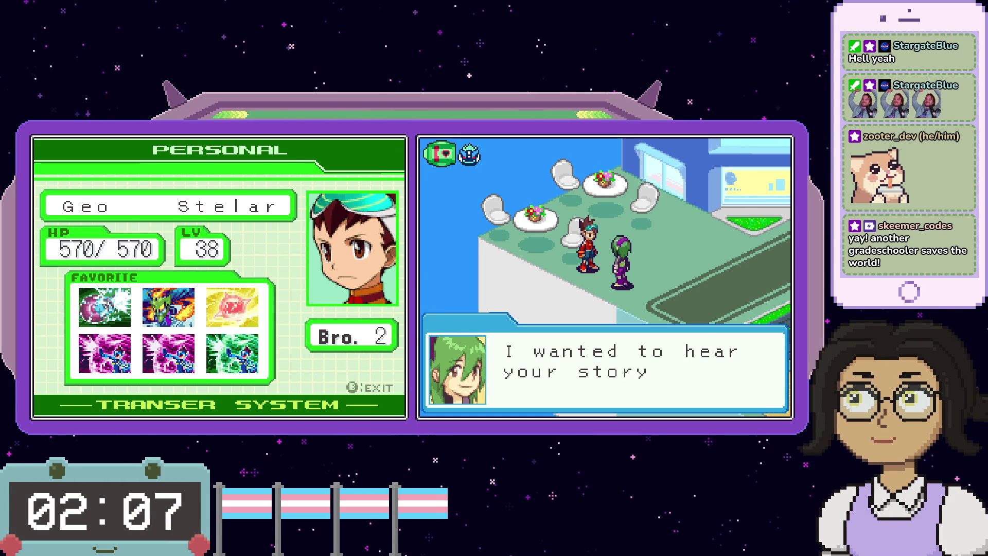
key(x)
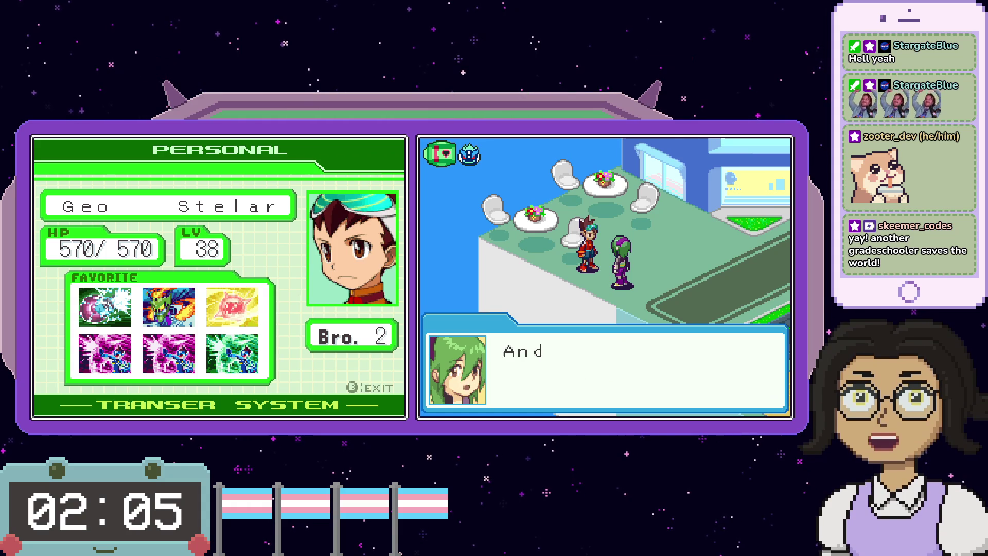
key(x)
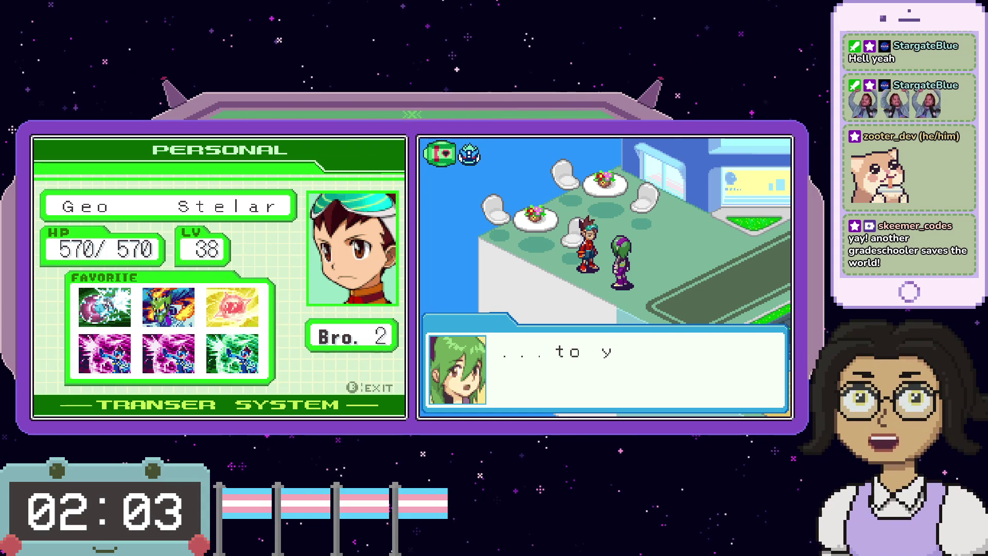
key(x)
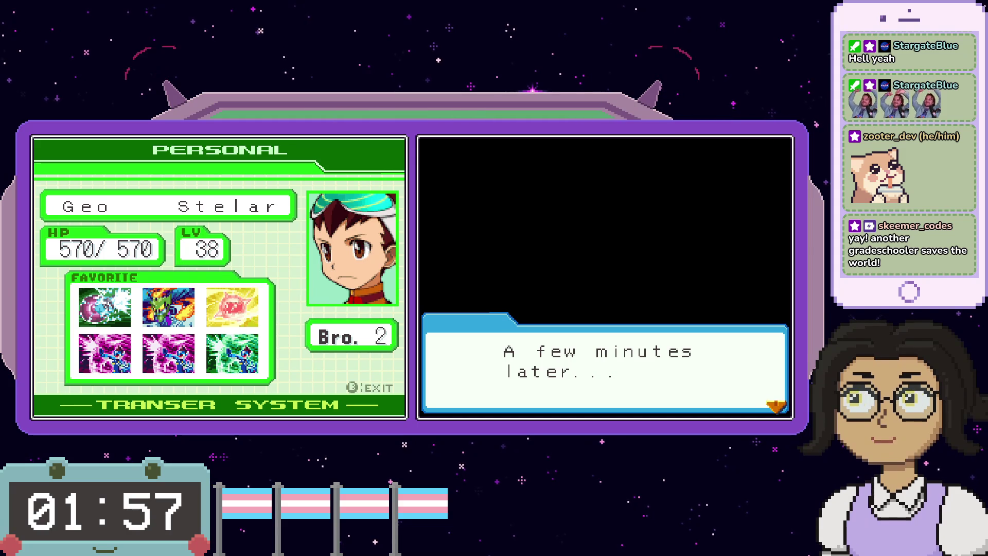
- Move past 'A few minutes later...' and advance Geo's lines in the café scene
key(x)
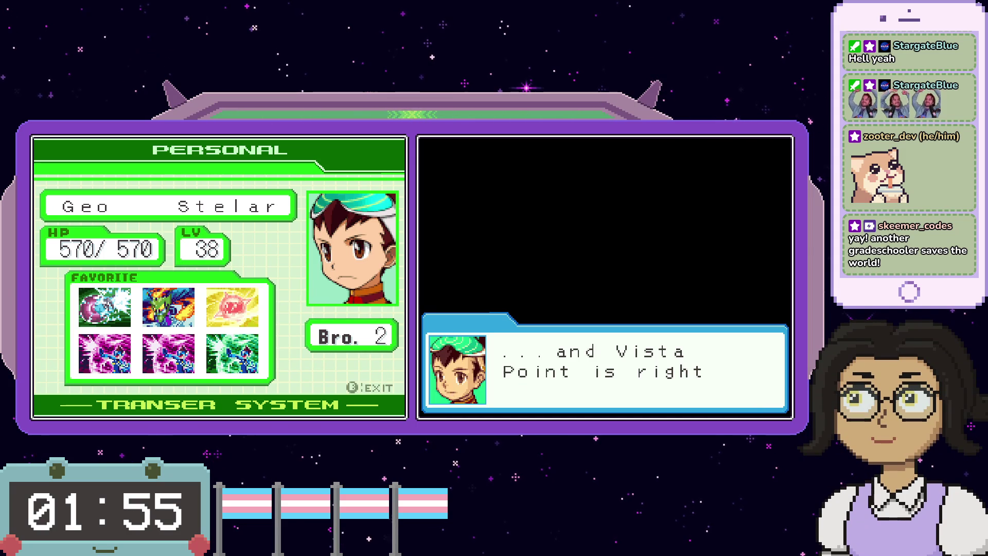
key(x)
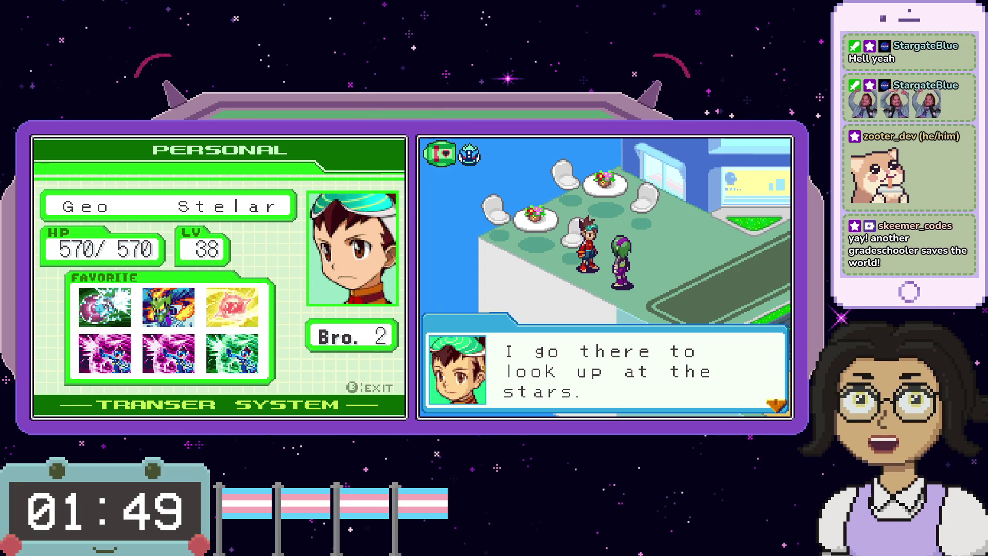
key(x)
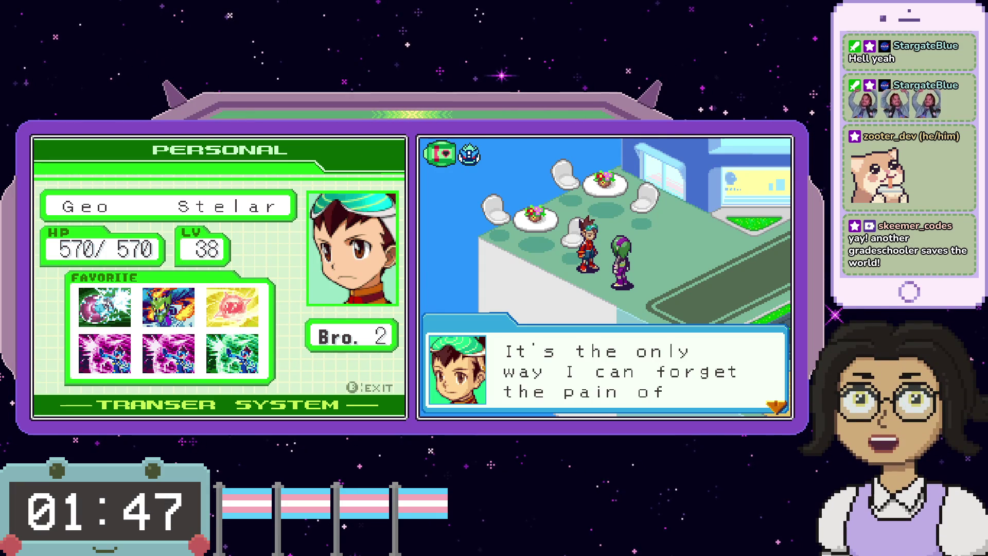
key(x)
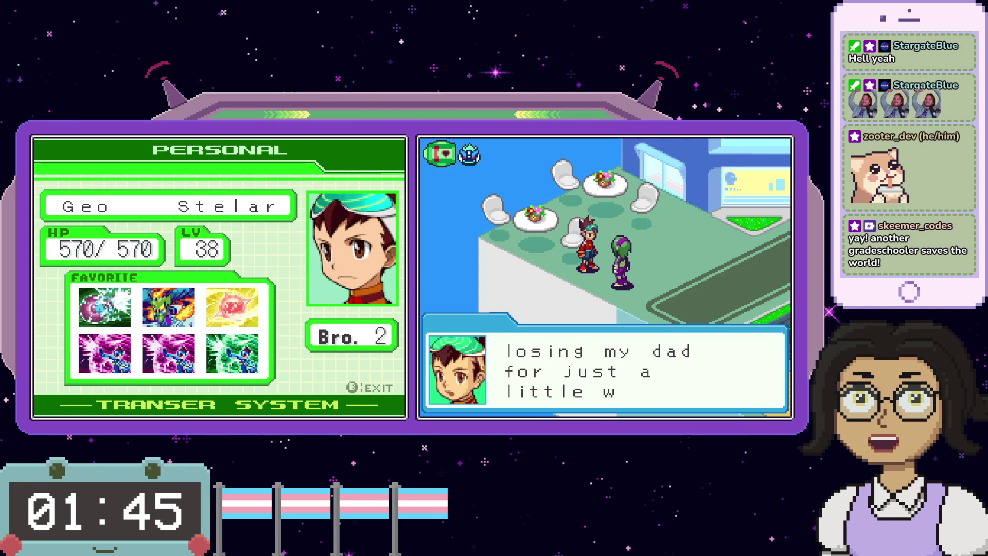
key(x)
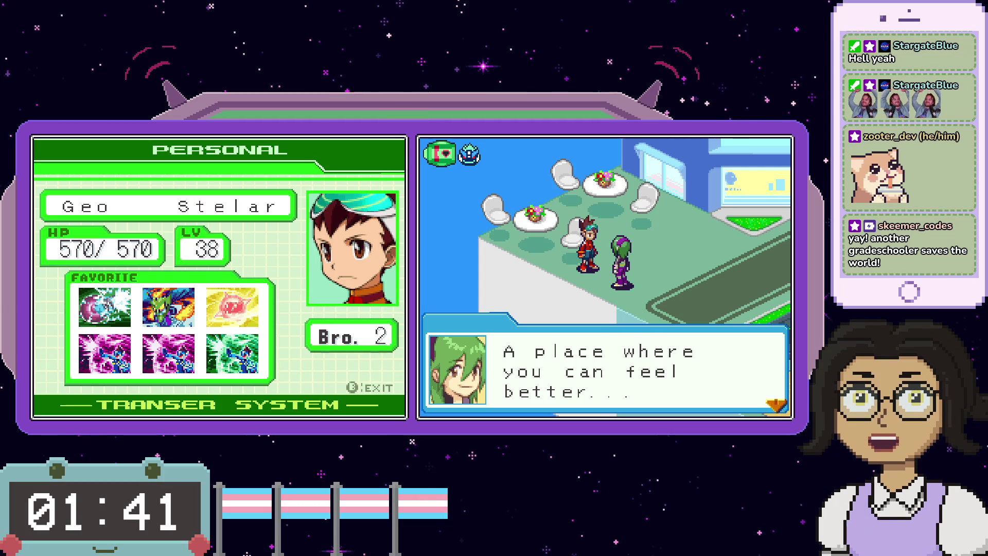
key(x)
key(x)
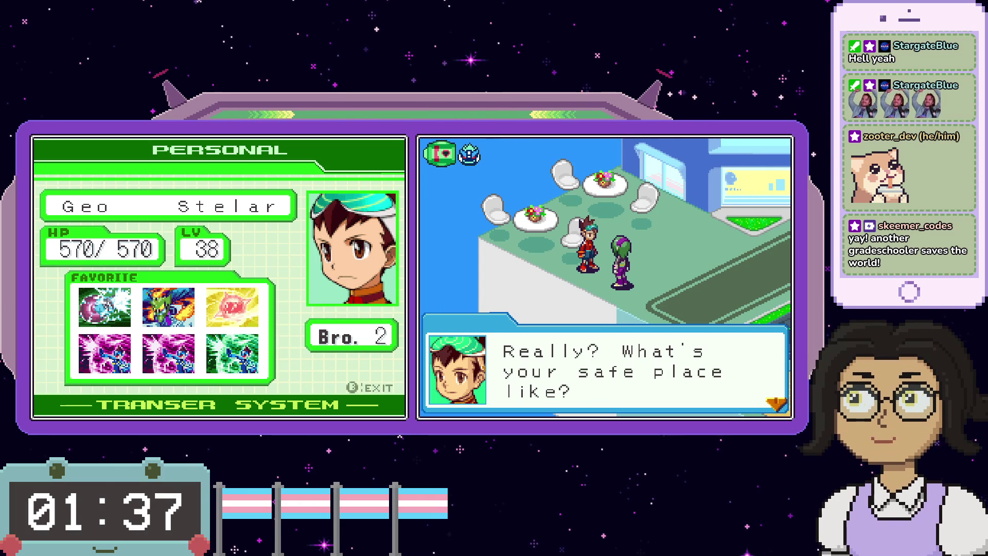
- Advance the girl's explanation of reaching her Dream Island home by bus until it ends
key(x)
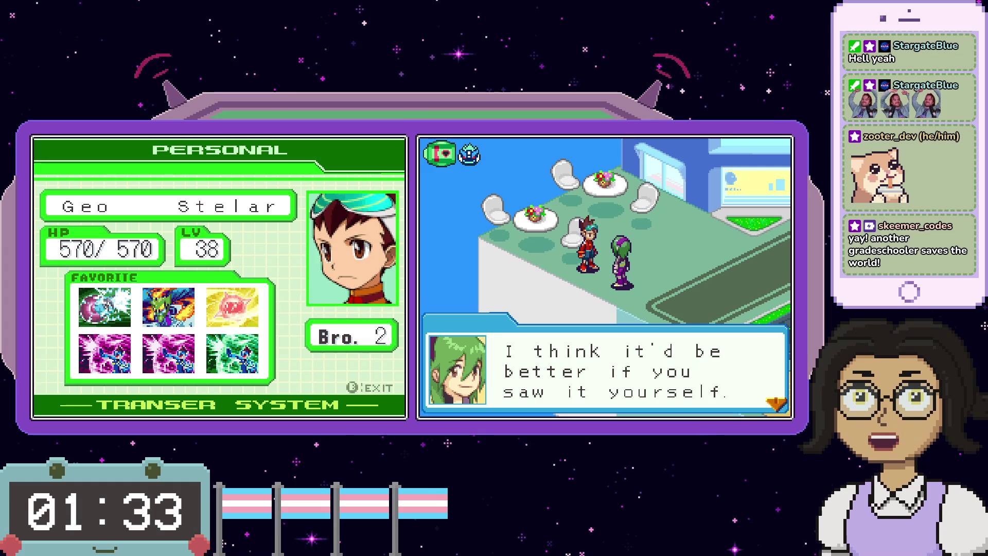
key(x)
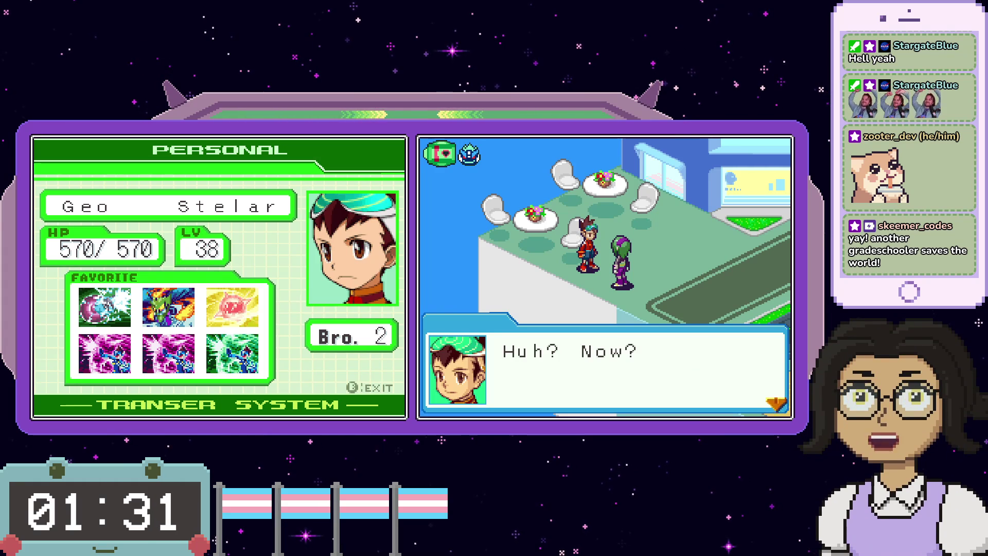
key(x)
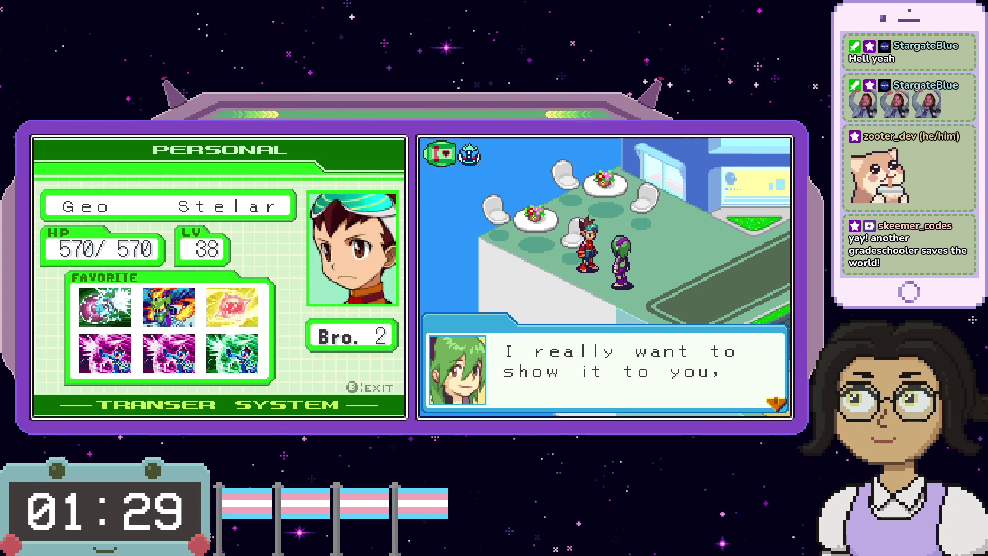
key(x)
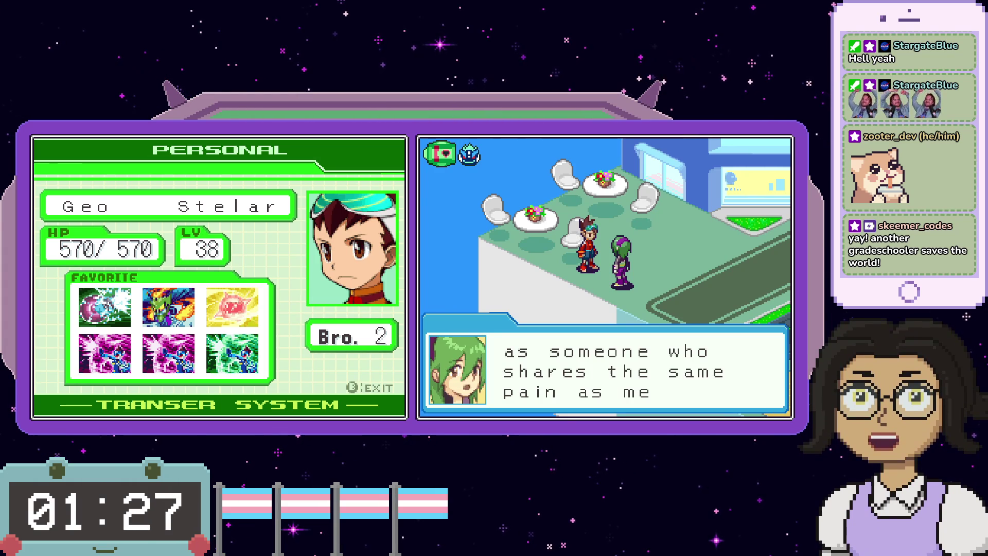
key(x)
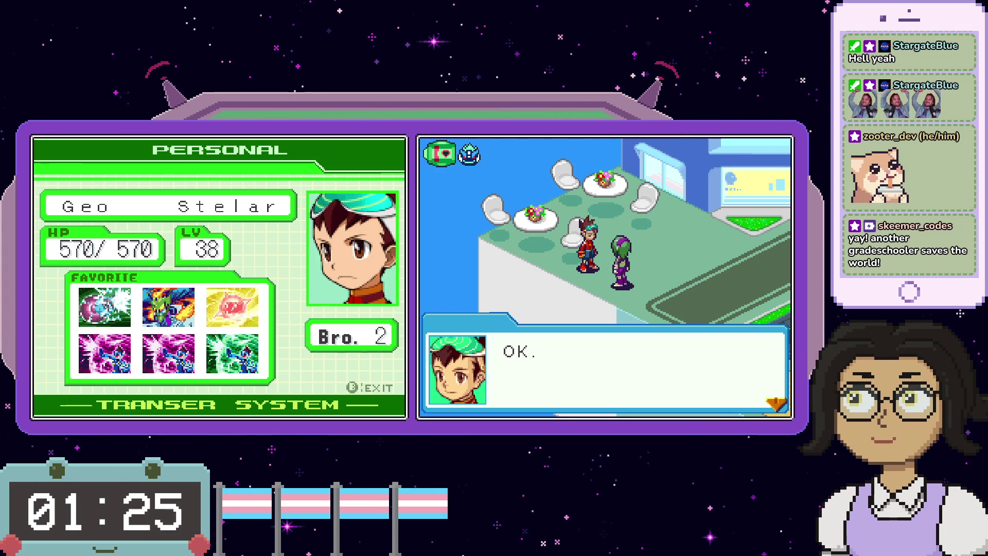
key(x)
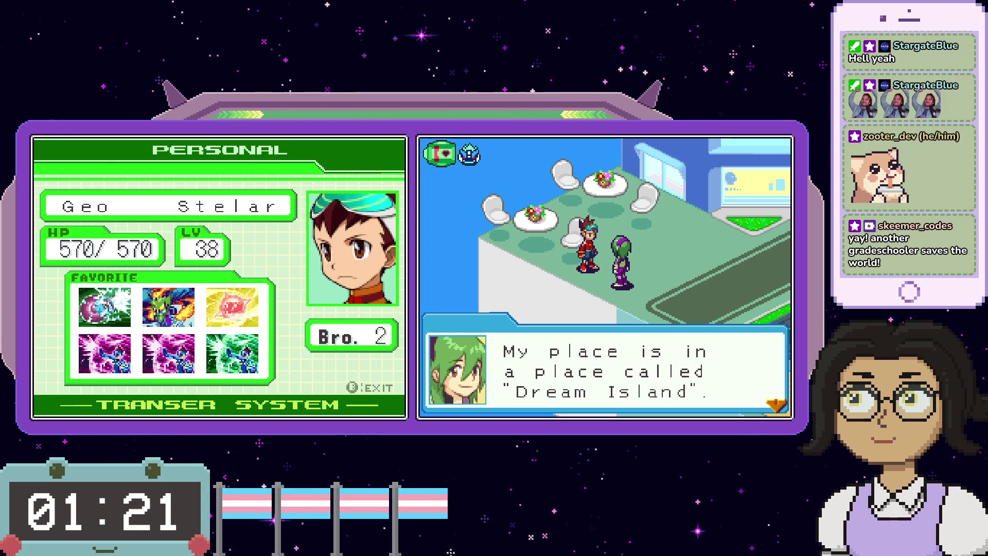
key(x)
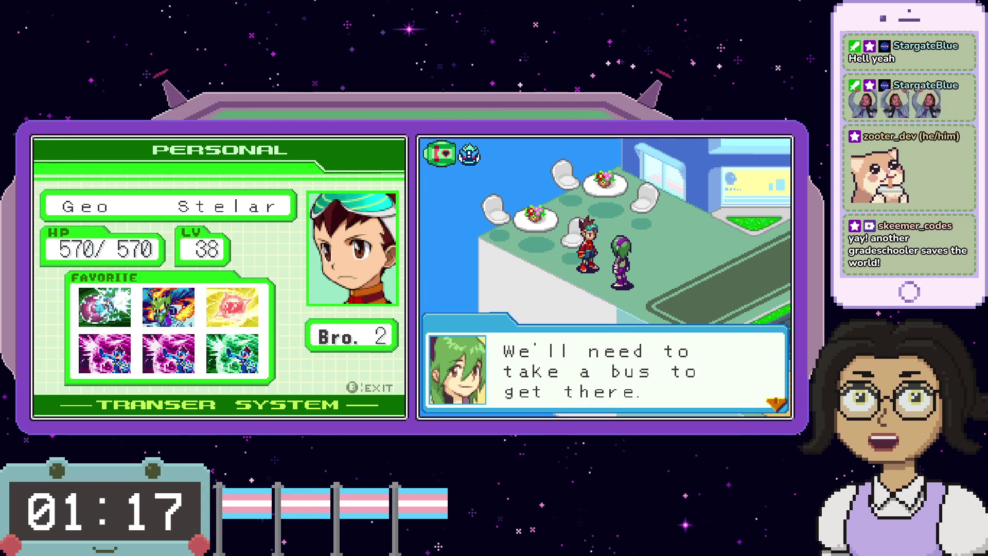
key(x)
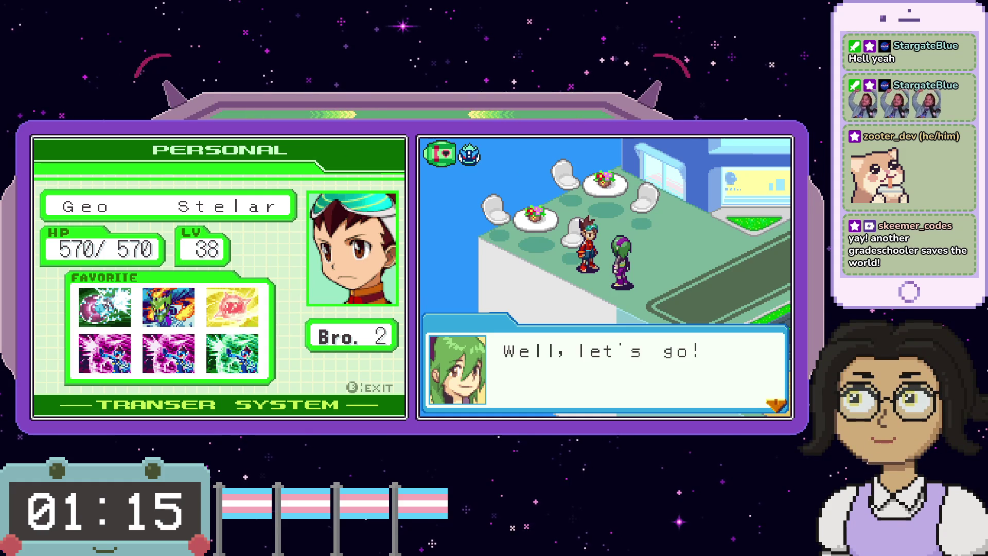
key(x)
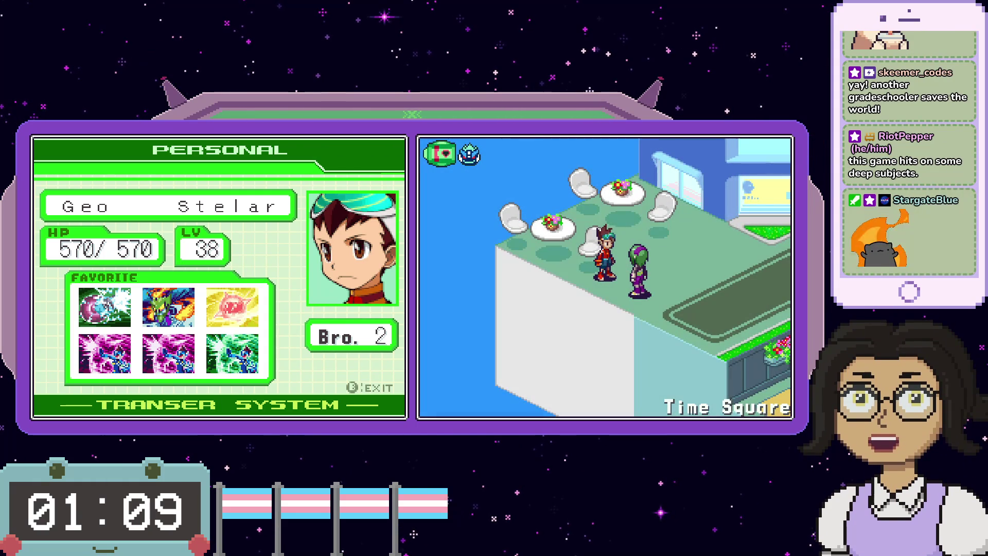
- Walk Geo past the café, down through the Time Square plaza, and check the bus-stop sign
key(Up)
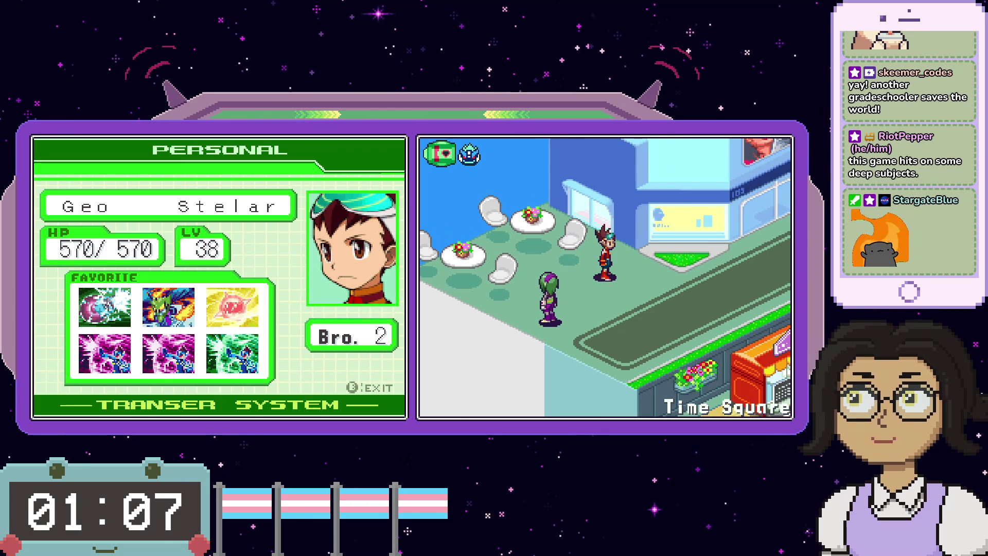
key(Right)
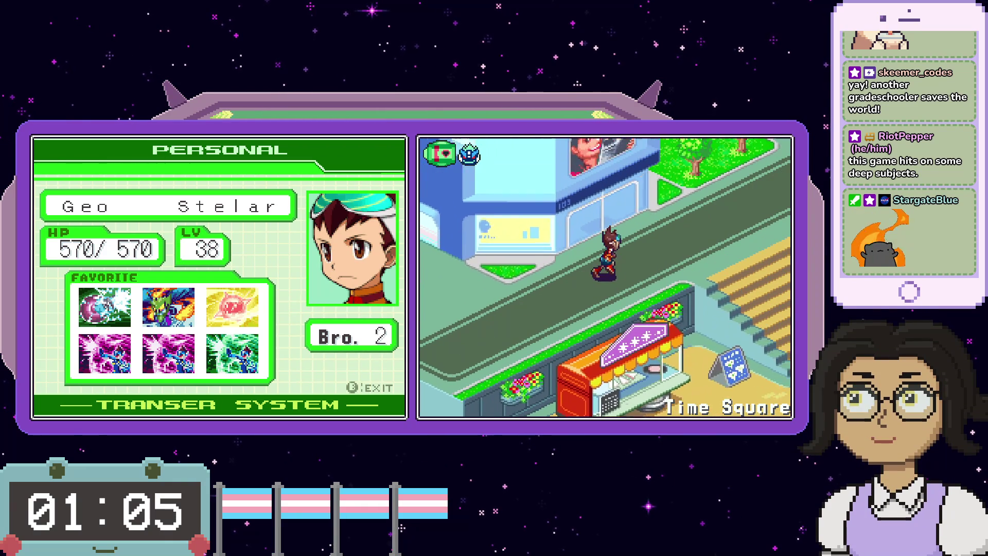
key(Right)
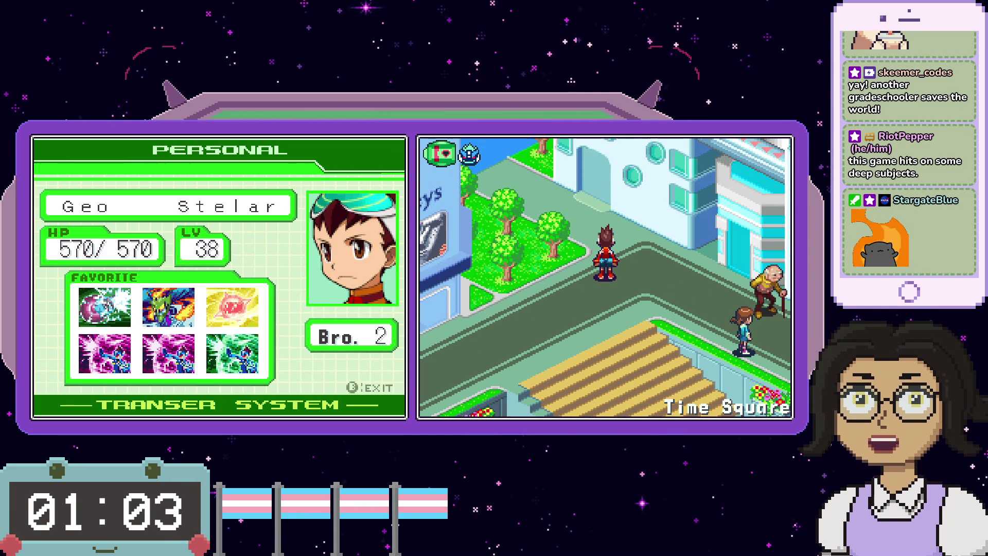
key(Down)
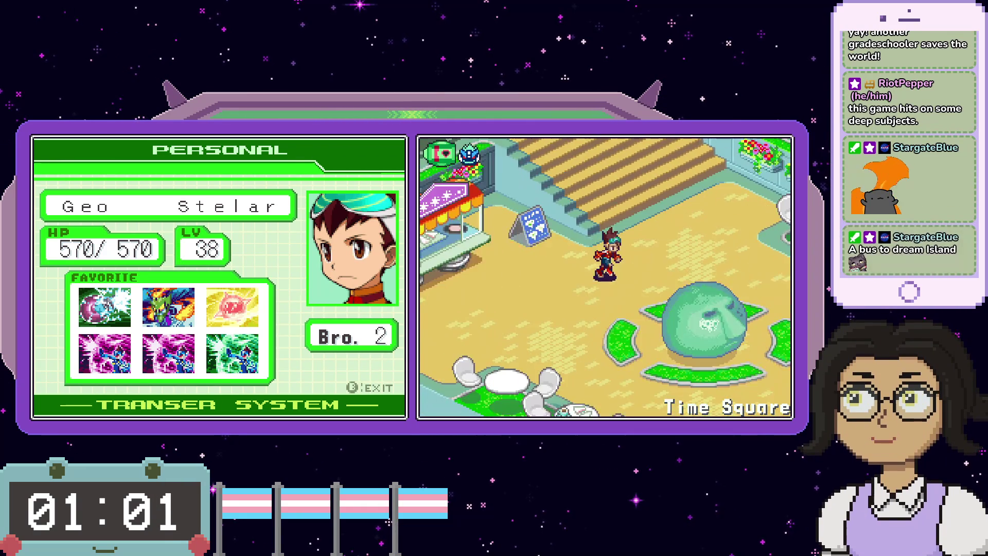
key(Down)
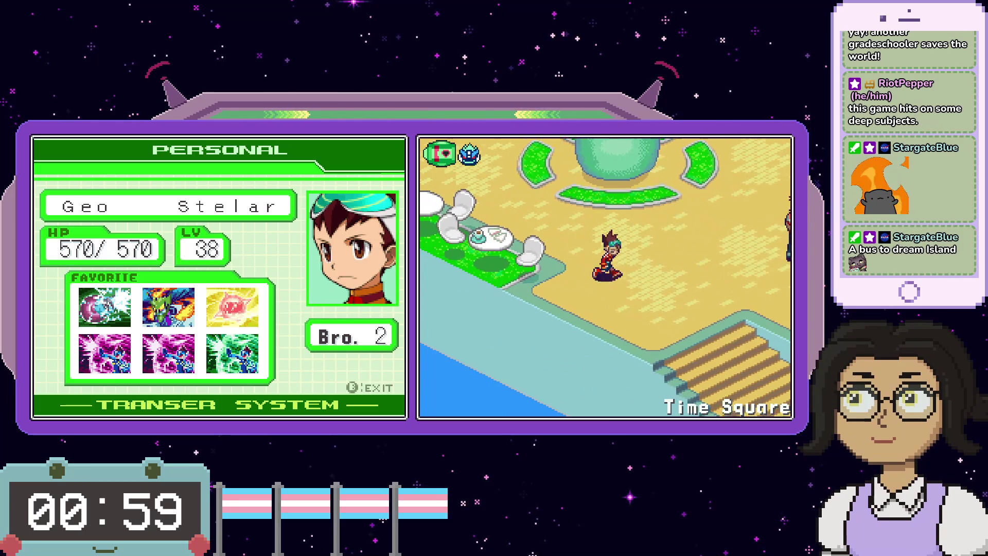
key(Down)
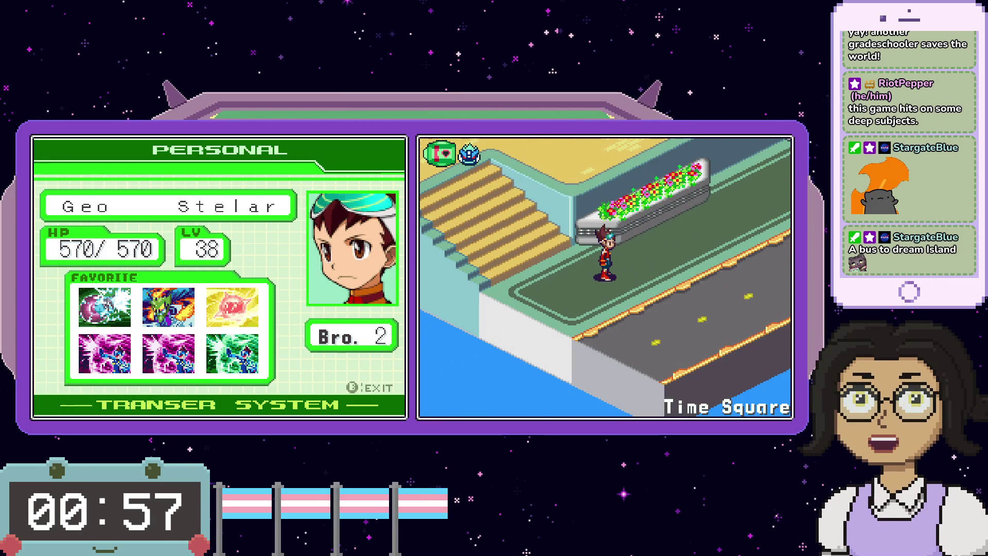
key(Right)
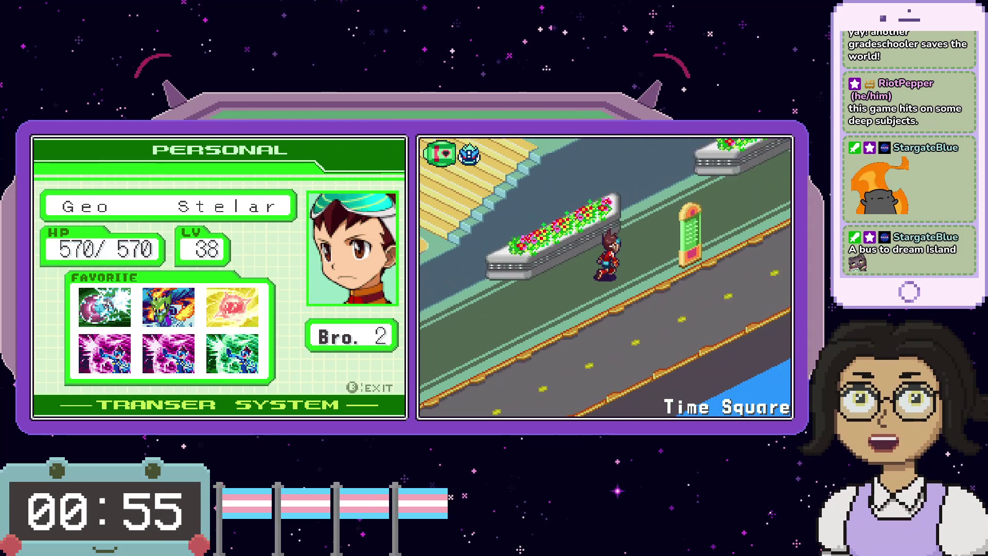
key(Right)
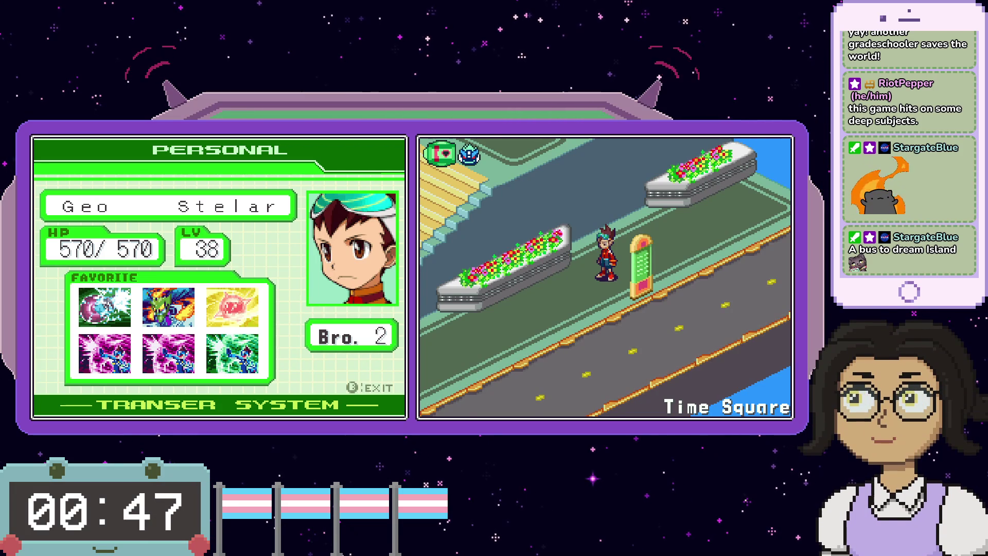
key(Right)
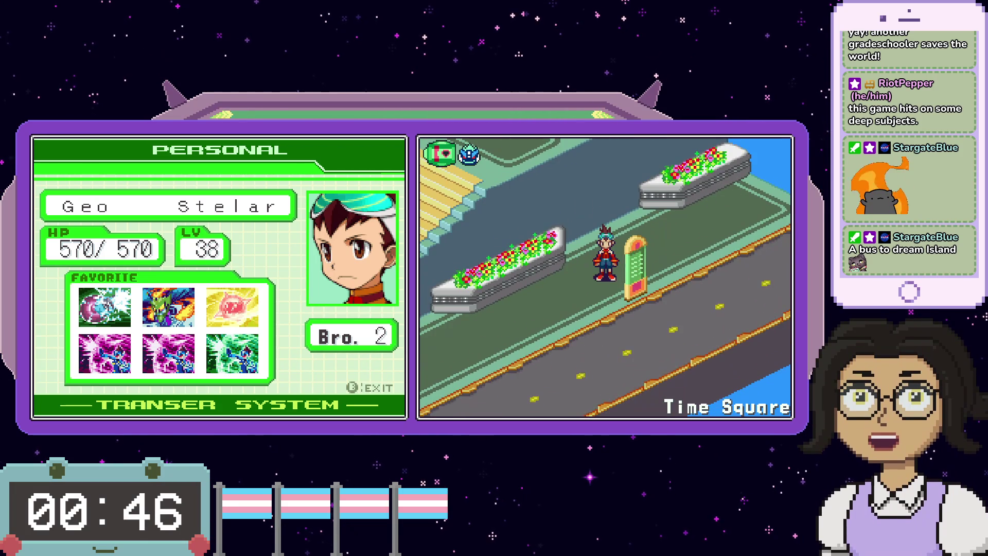
key(Up)
key(x)
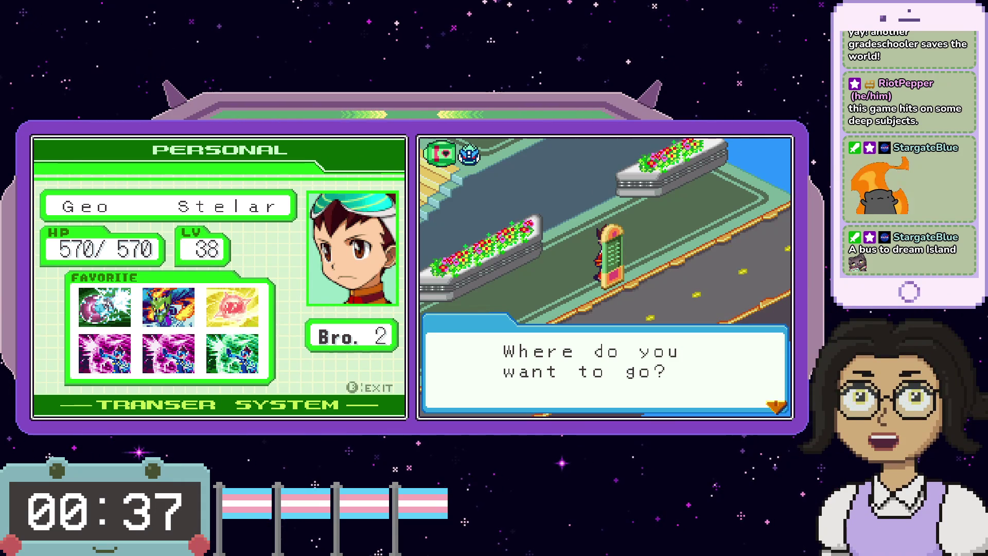
- Ride the bus by choosing Dream Island from the destination list
key(x)
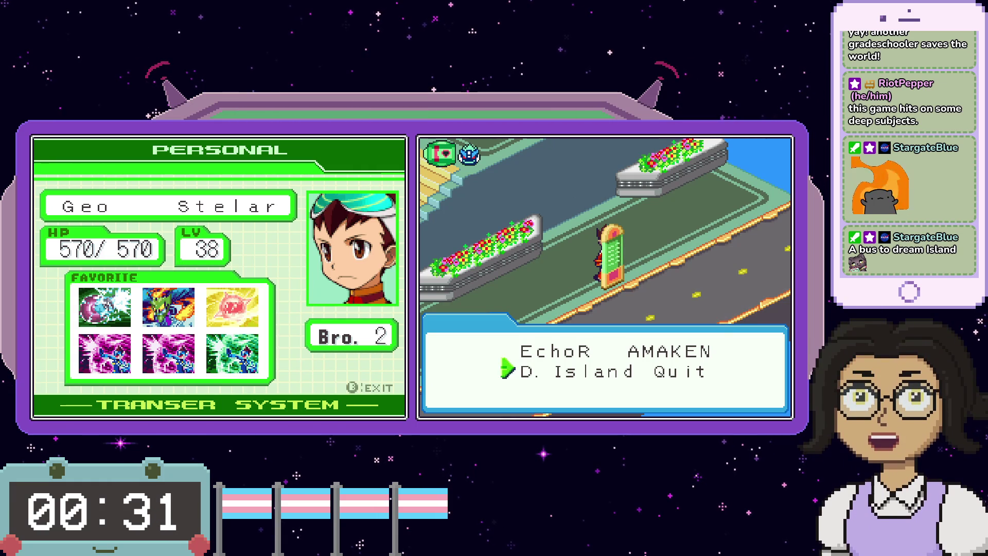
key(x)
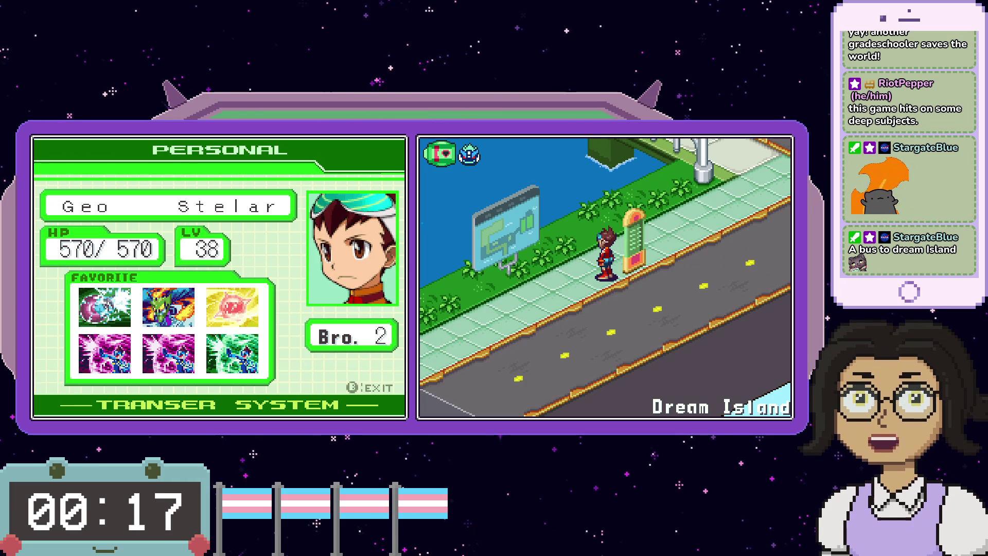
- Read the Dream Island map sign beside the bus stop
key(Right)
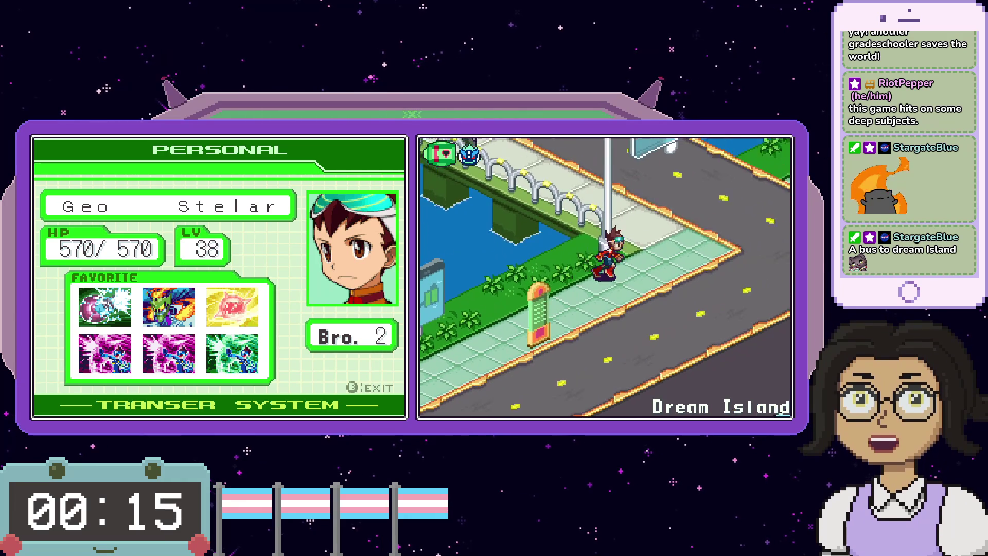
key(Left)
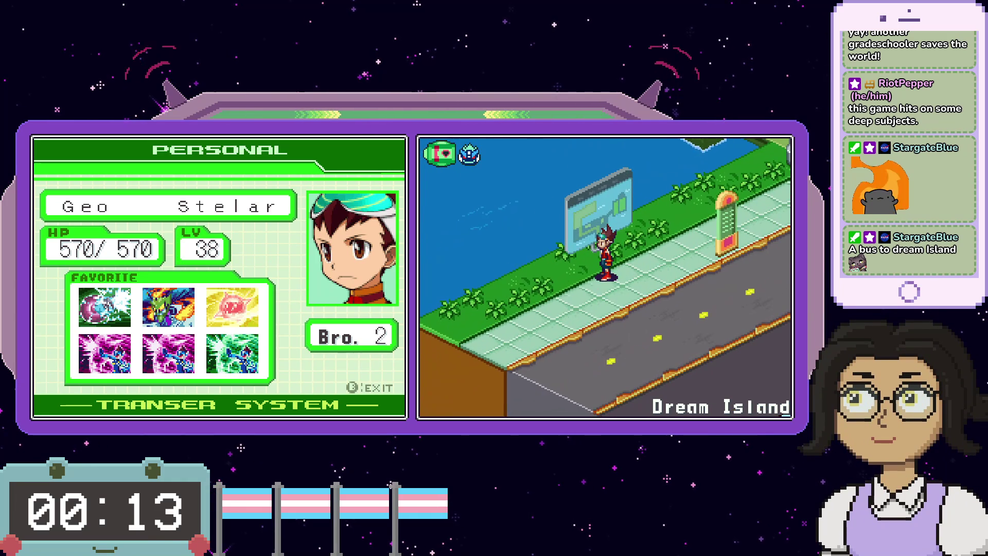
key(x)
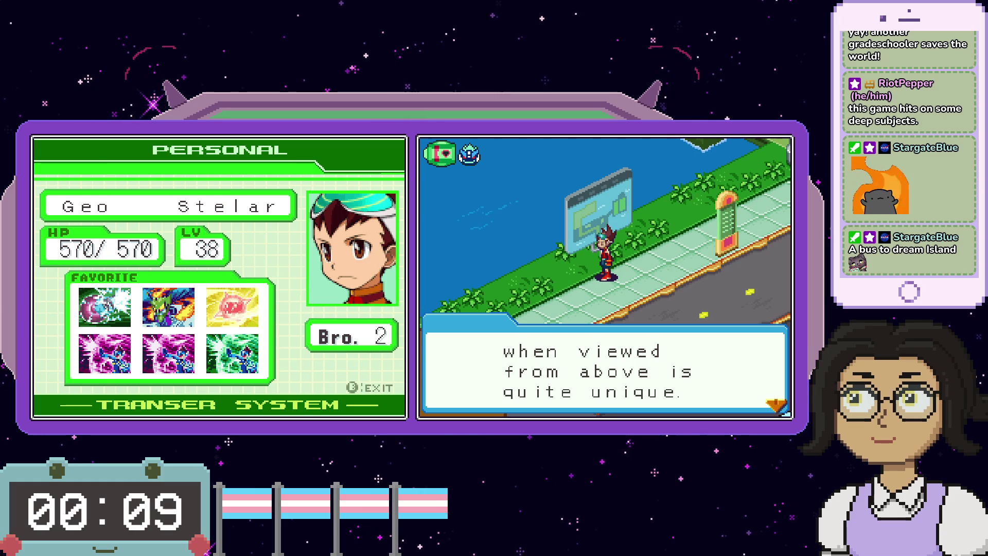
key(x)
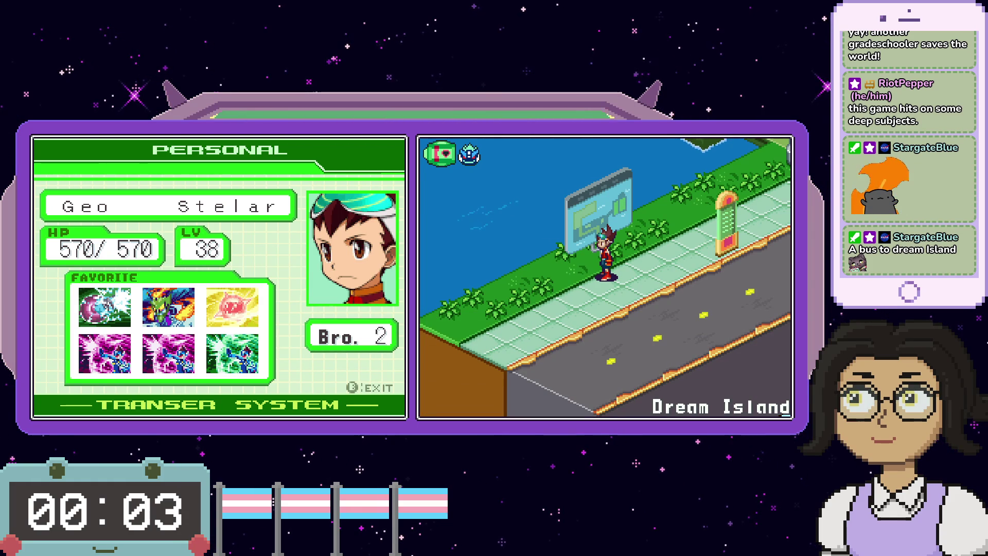
- Walk onto the bridge, hear the man's Dream Island explanation, and bring up the main menu
key(Right)
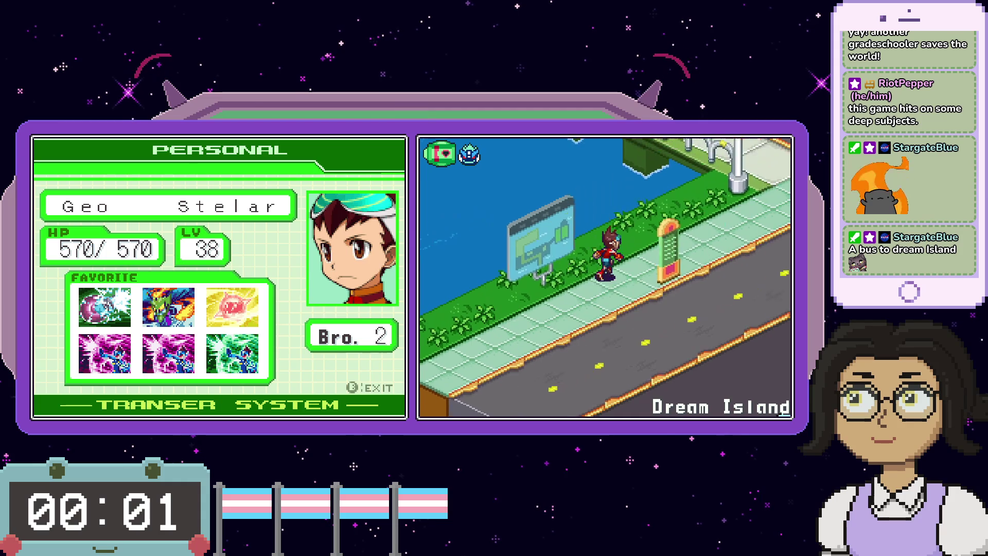
key(Up)
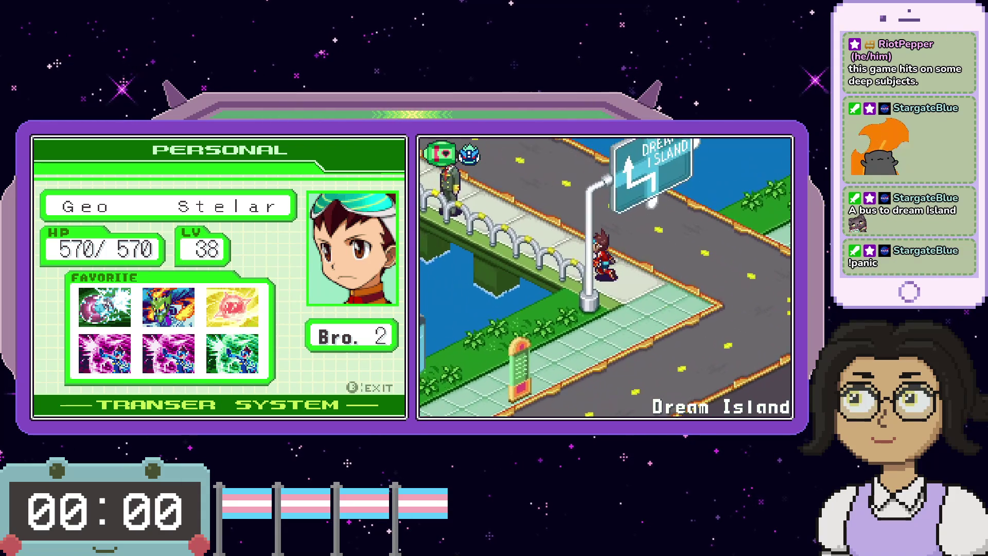
key(Up)
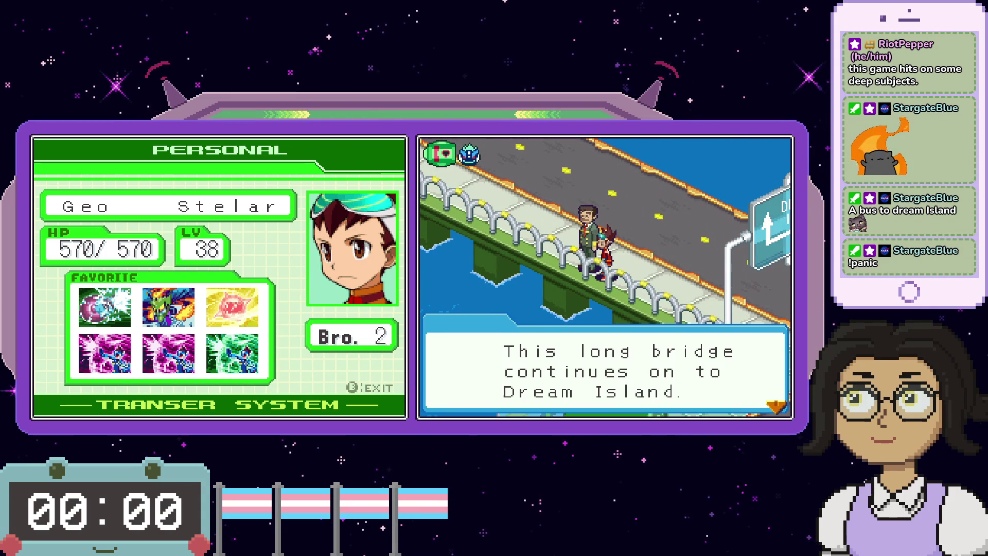
key(x)
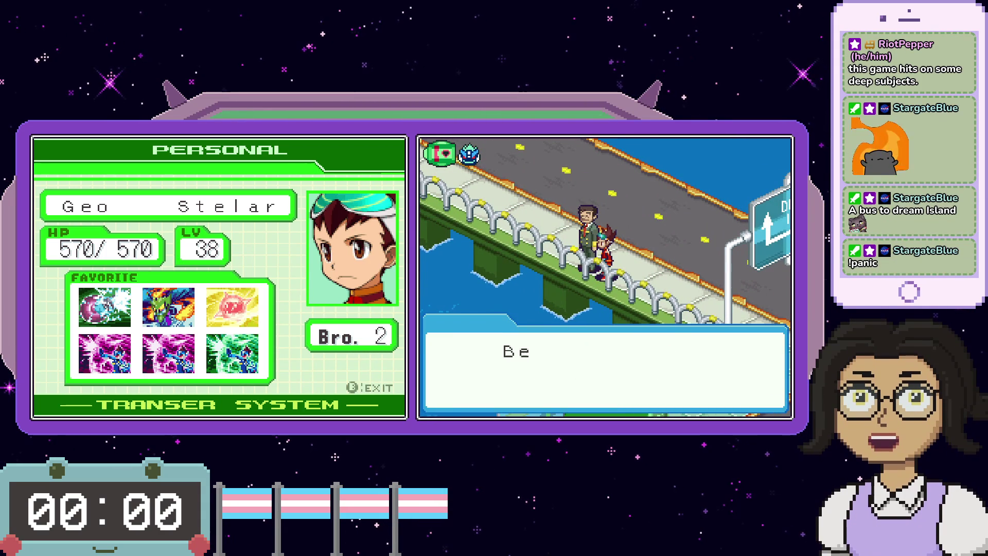
key(x)
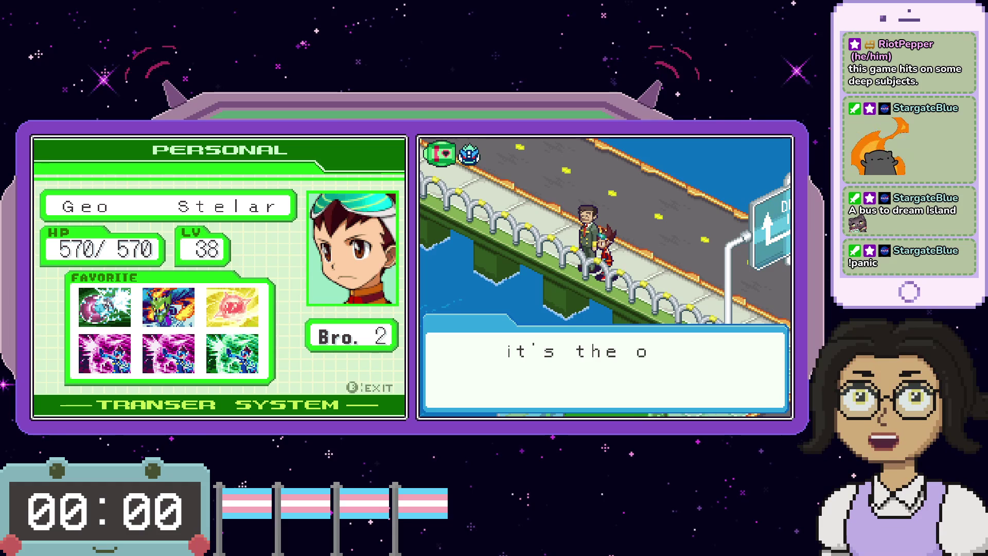
key(x)
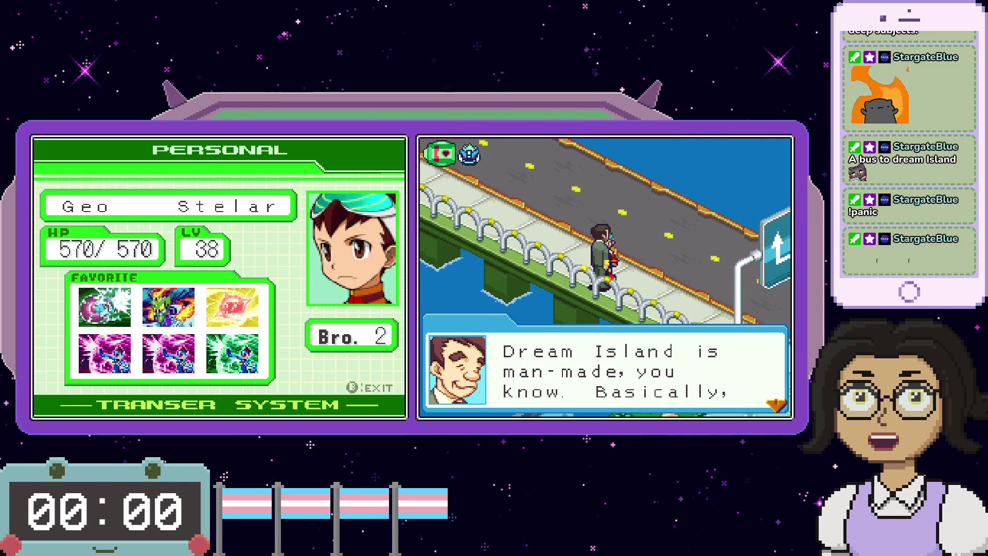
key(x)
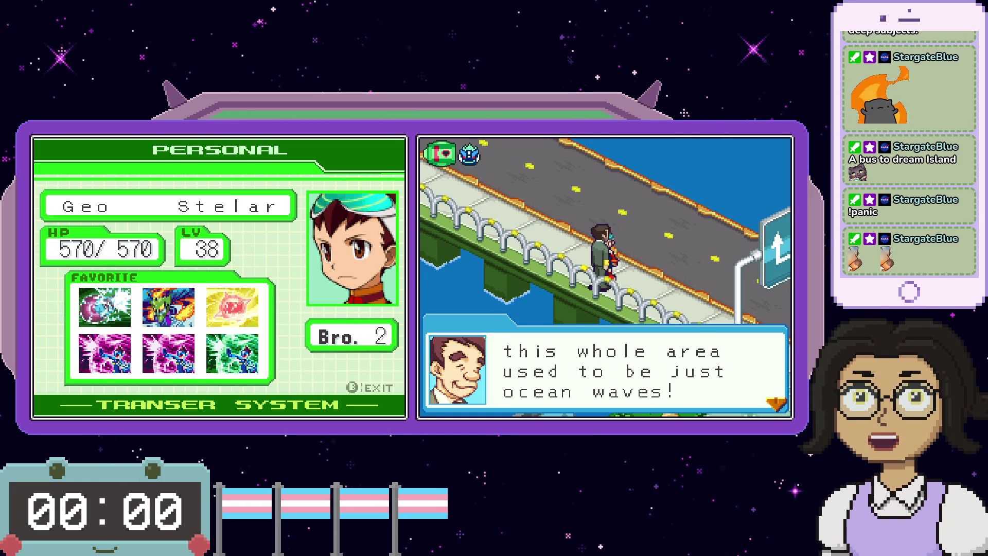
key(x)
key(Left)
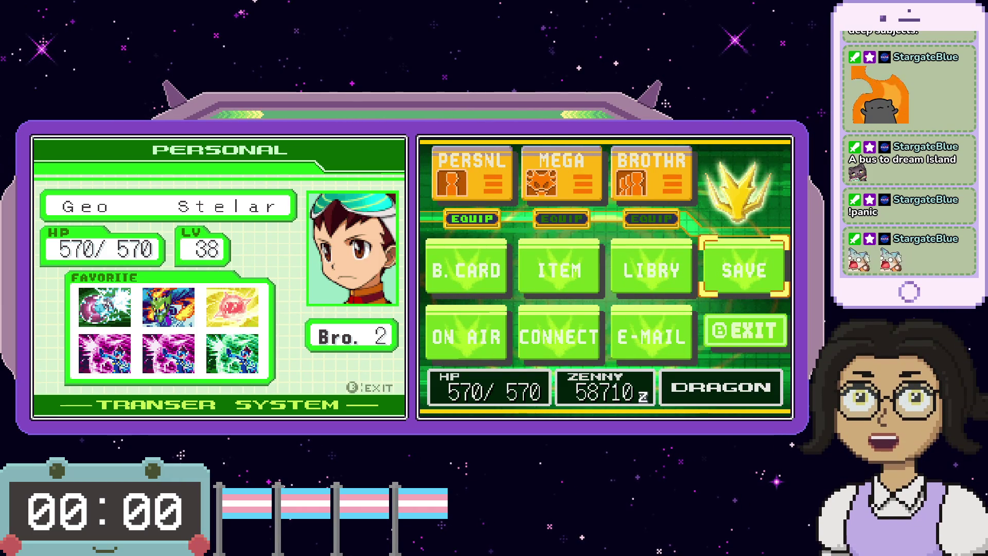
- Save the game over the existing save file and dismiss 'Save complete'
key(x)
key(x)
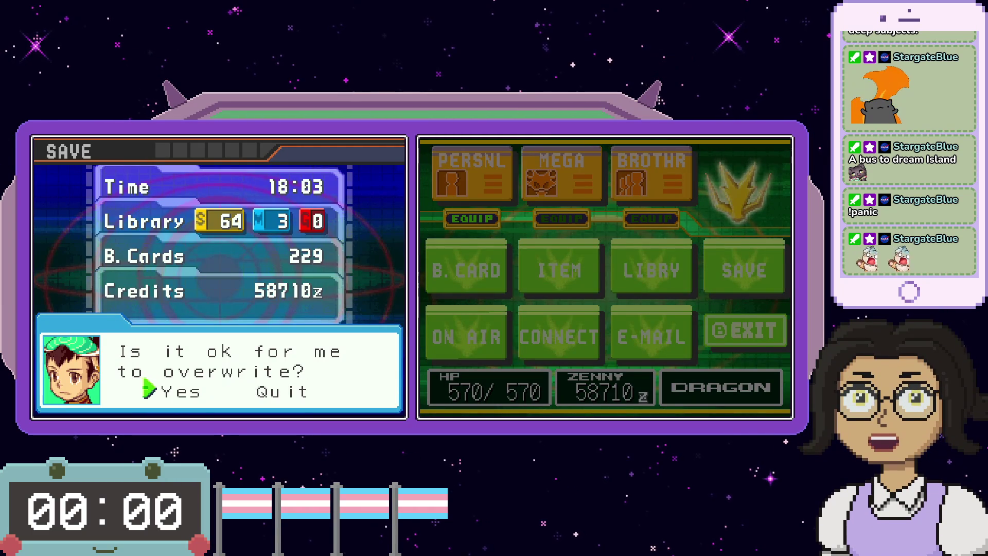
key(x)
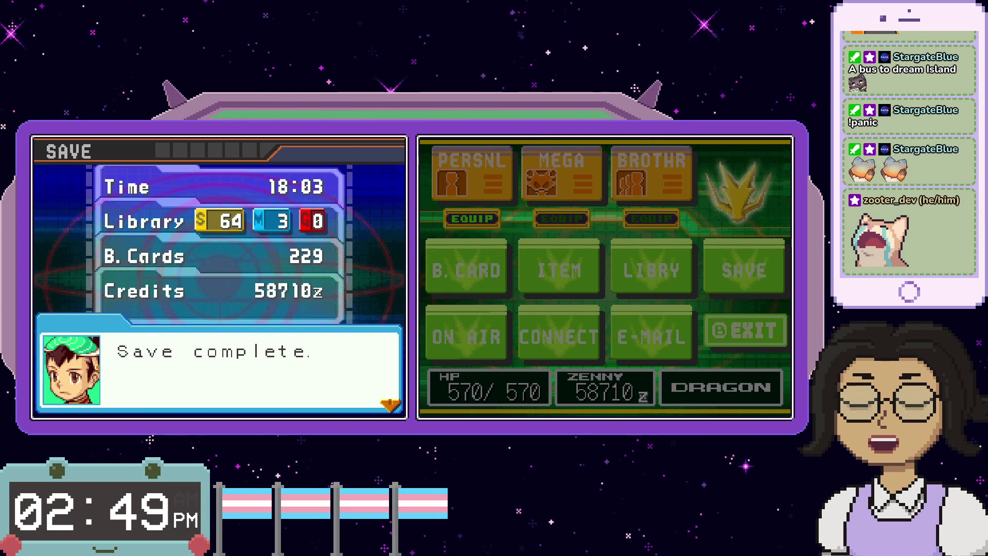
key(x)
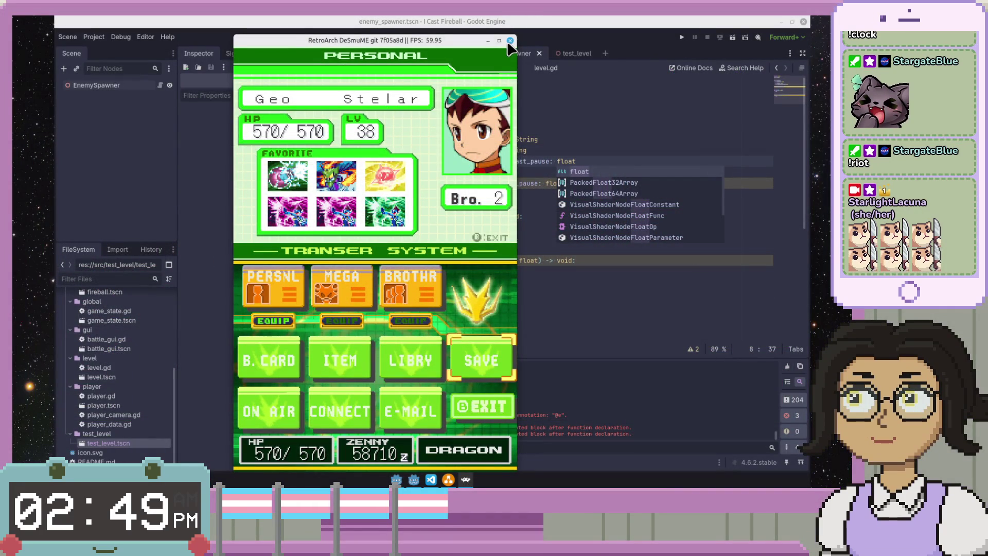
- Close the RetroArch window and complete line 10's type as float in level.gd
click(510, 41)
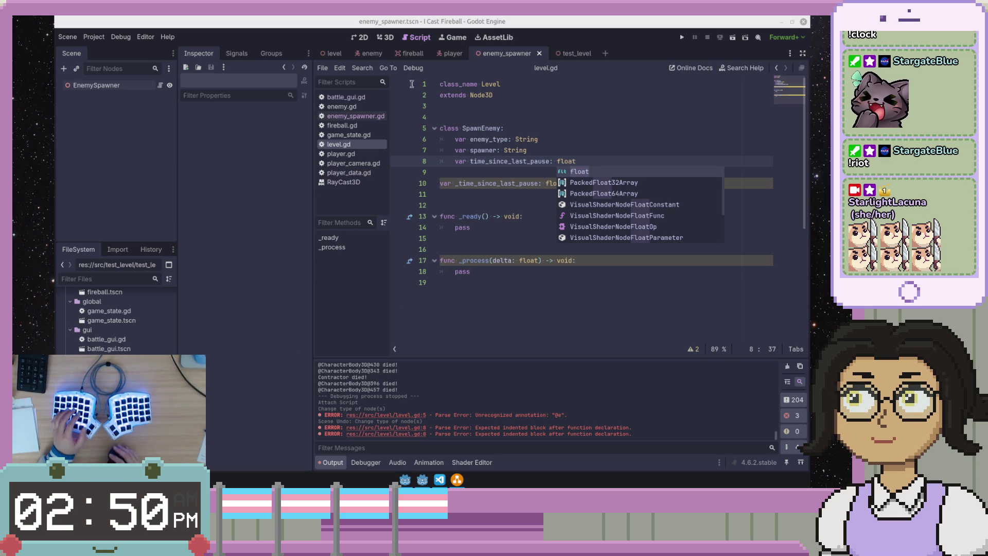
key(Return)
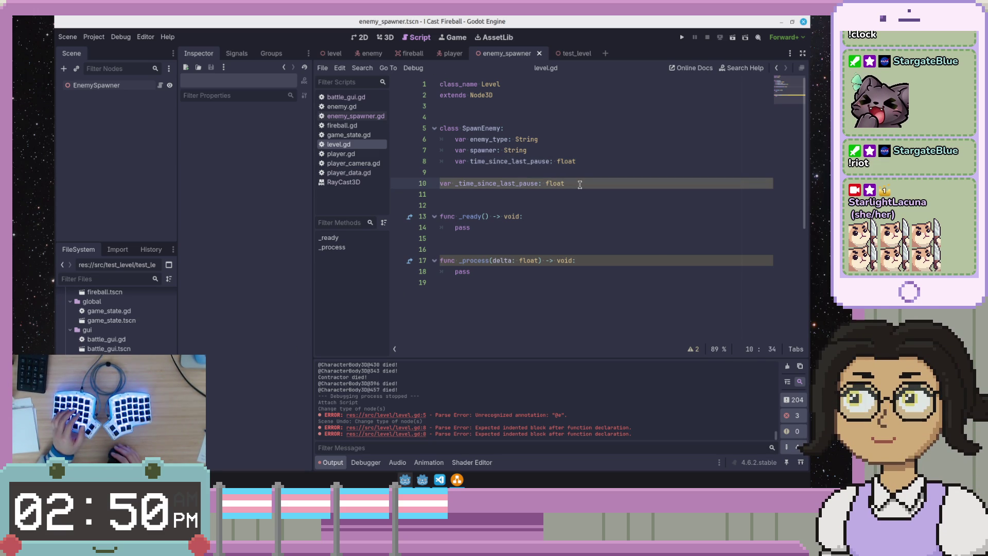
- Replace pass on line 18 of _process with _time_since_last_pause using autocomplete
click(571, 267)
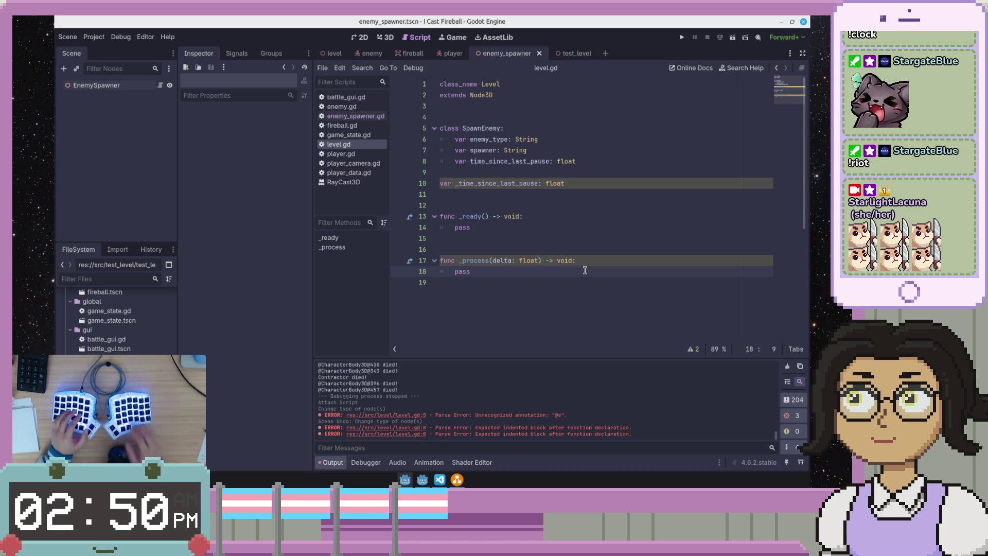
key(ctrl+Delete)
text(_time_since)
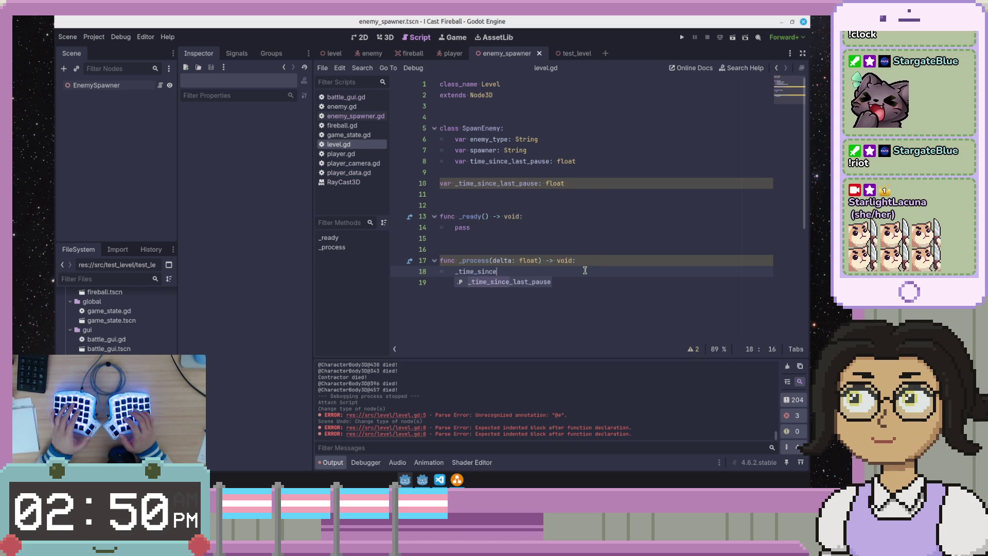
key(Return)
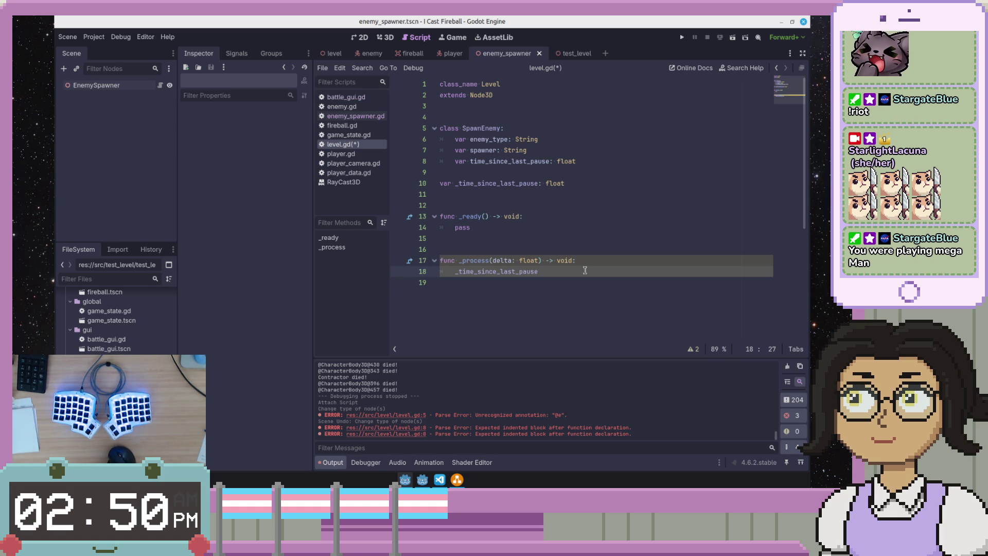
click(625, 295)
click(630, 272)
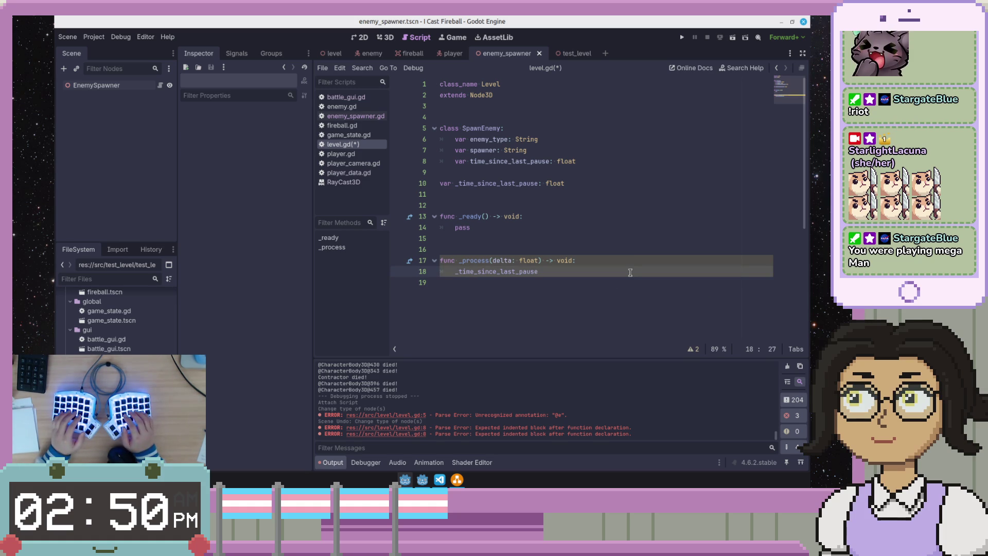
key(Up)
key(Up)
key(Up)
key(Up)
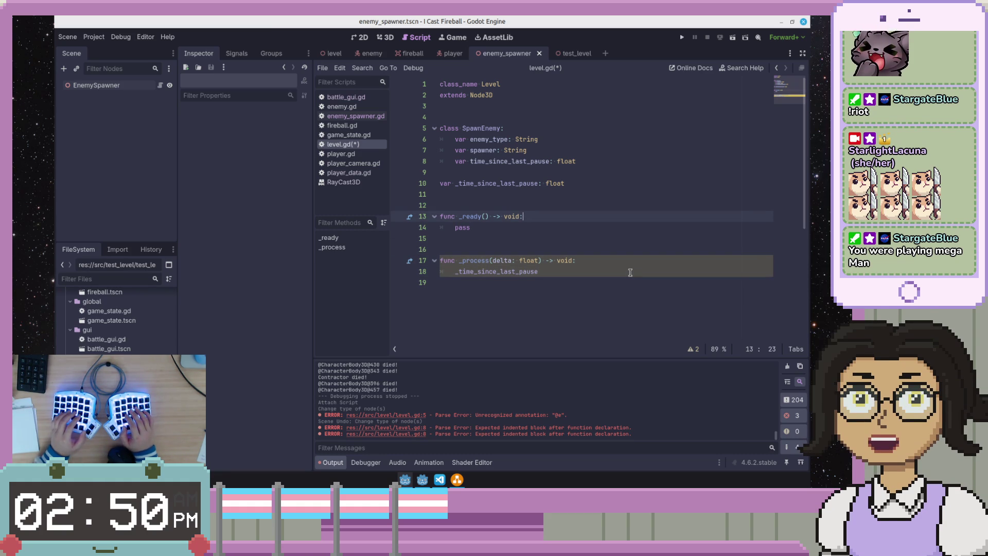
key(Down)
key(Down)
key(Down)
key(Down)
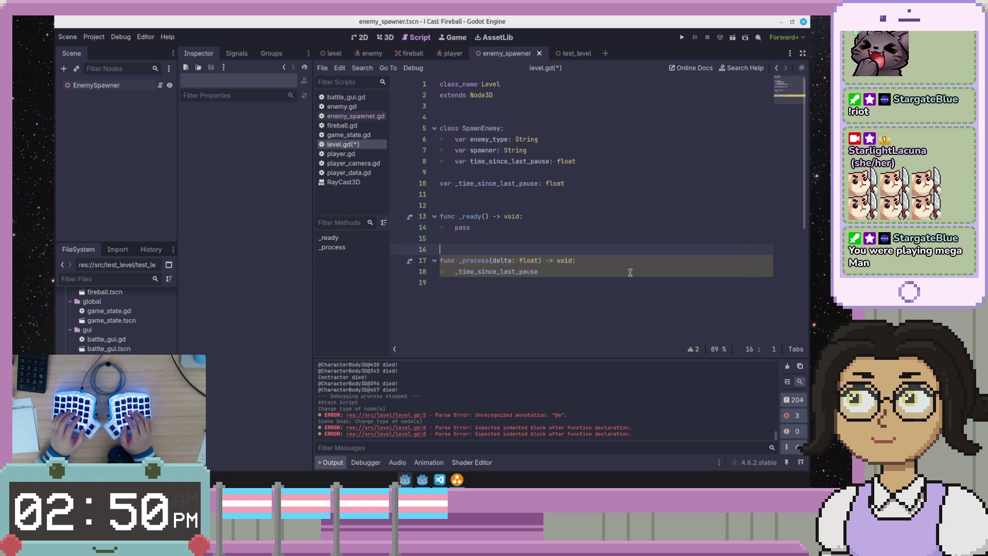
key(Up)
key(Up)
key(Up)
key(Down)
key(Down)
key(Down)
key(Up)
key(End)
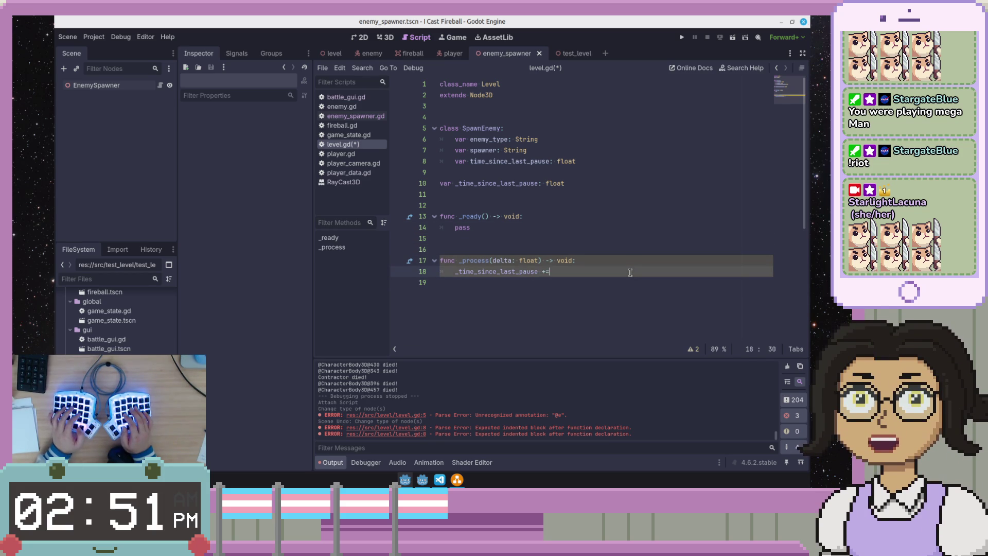
text(+=)
key(BackSpace)
key(BackSpace)
key(BackSpace)
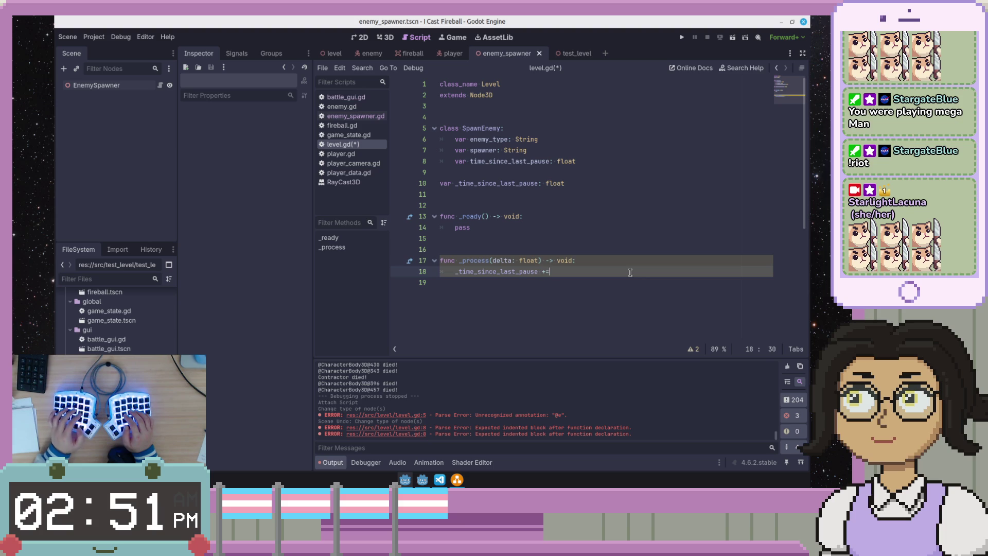
text( delta)
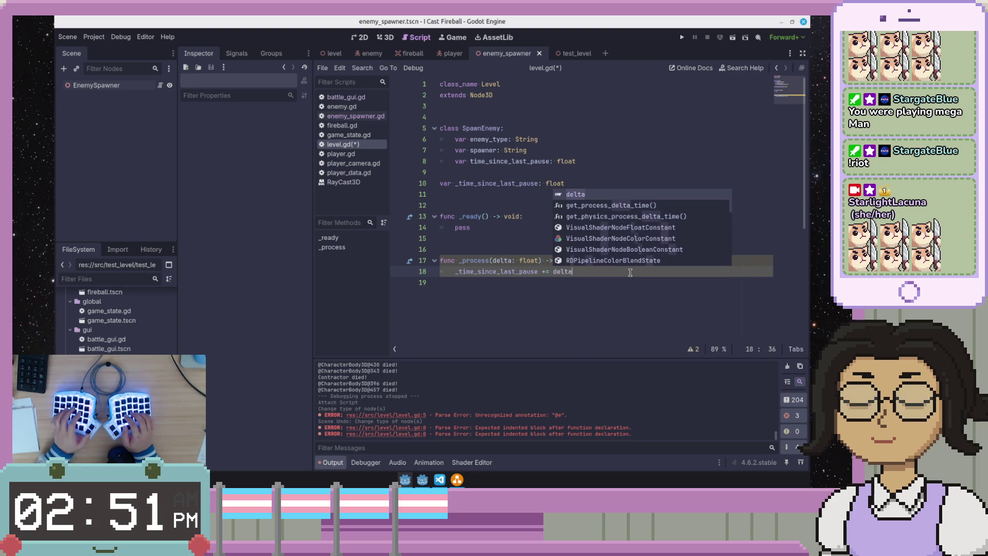
key(Return)
key(Return)
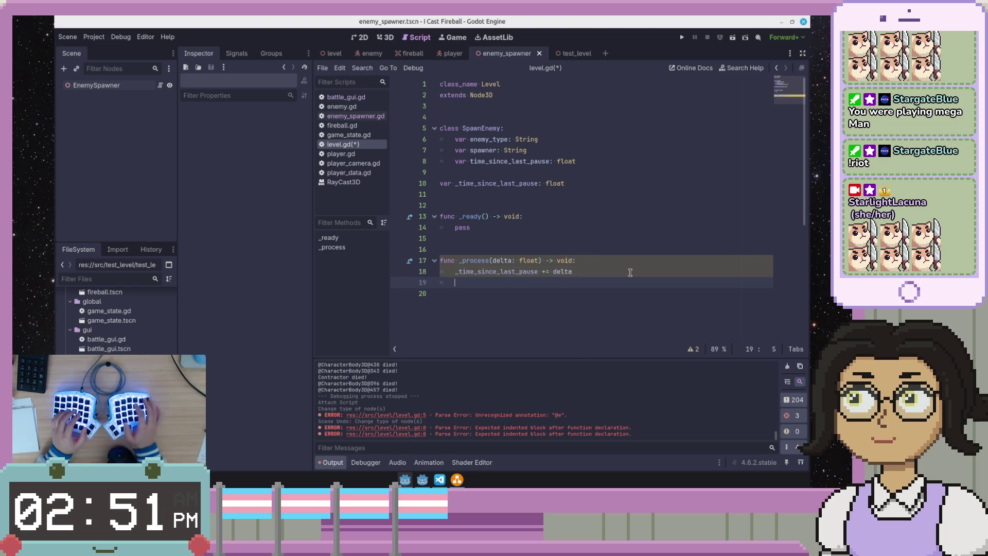
key(Up)
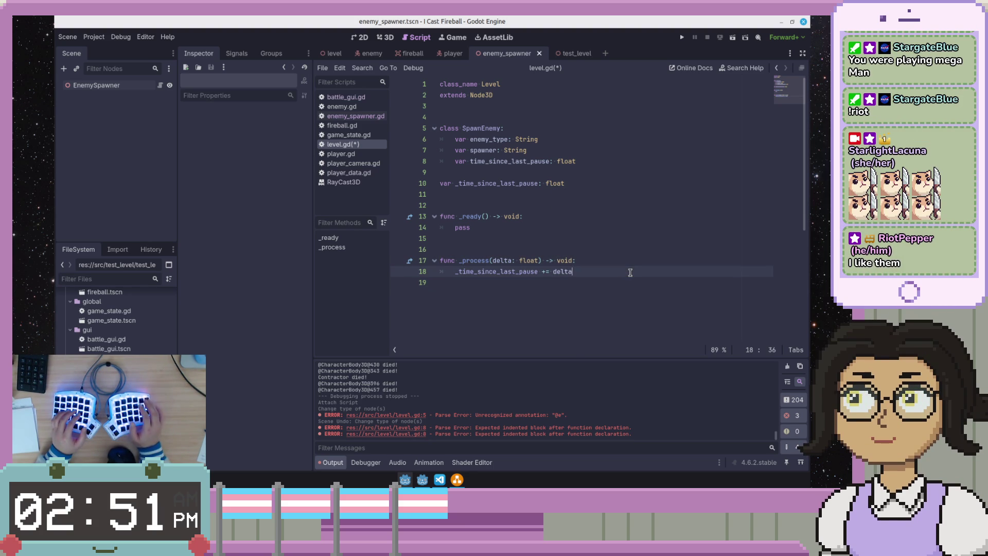
key(Down)
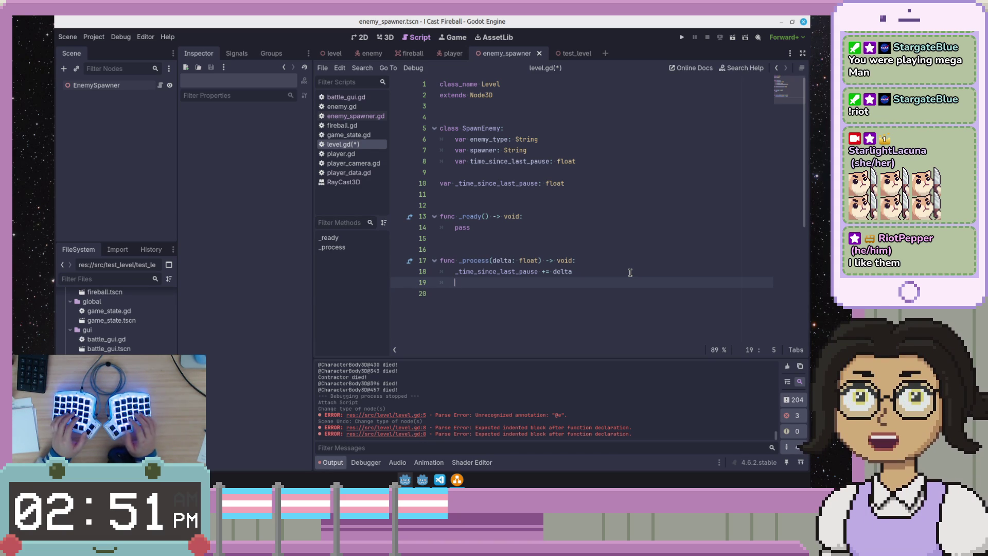
key(Down)
click(569, 283)
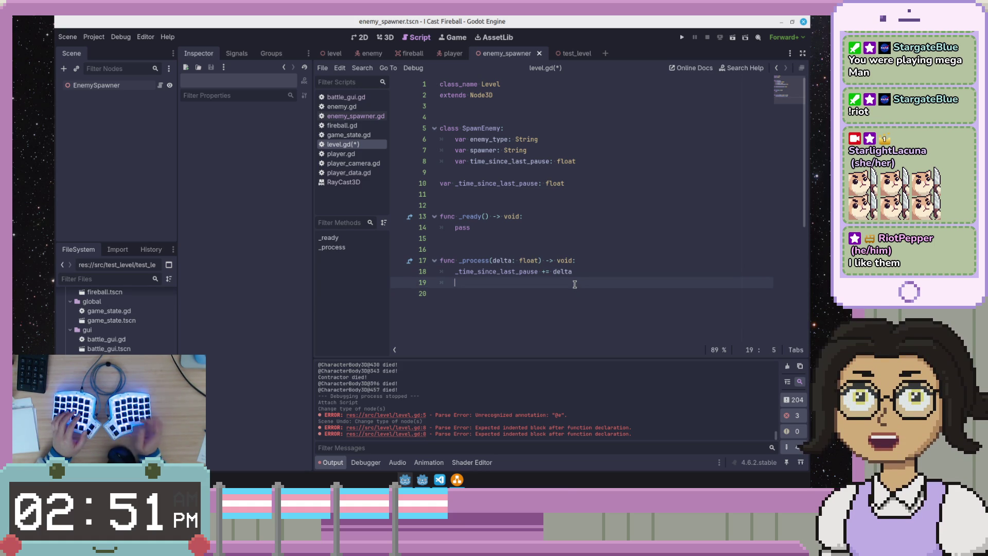
text(t)
key(BackSpace)
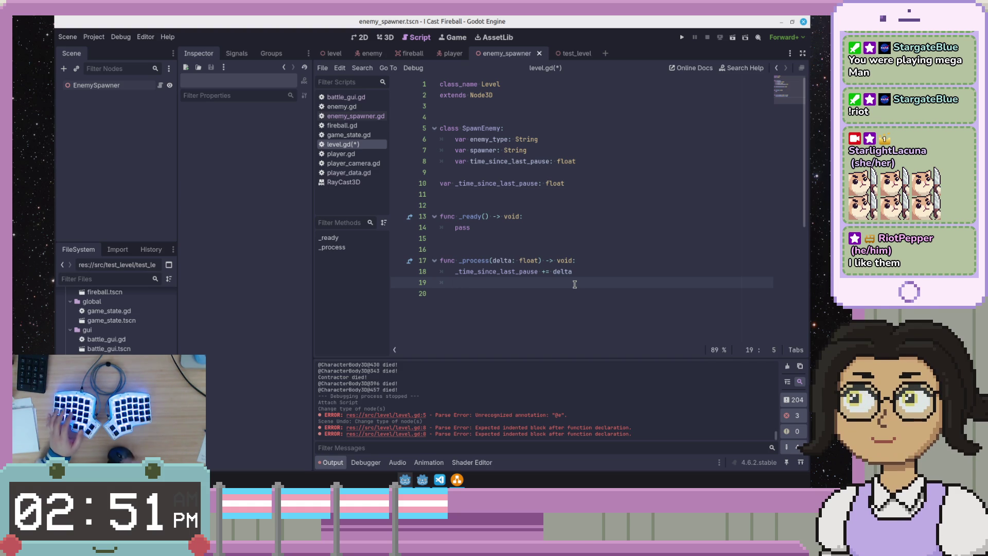
scroll(575, 285, down, 2)
scroll(575, 284, up, 2)
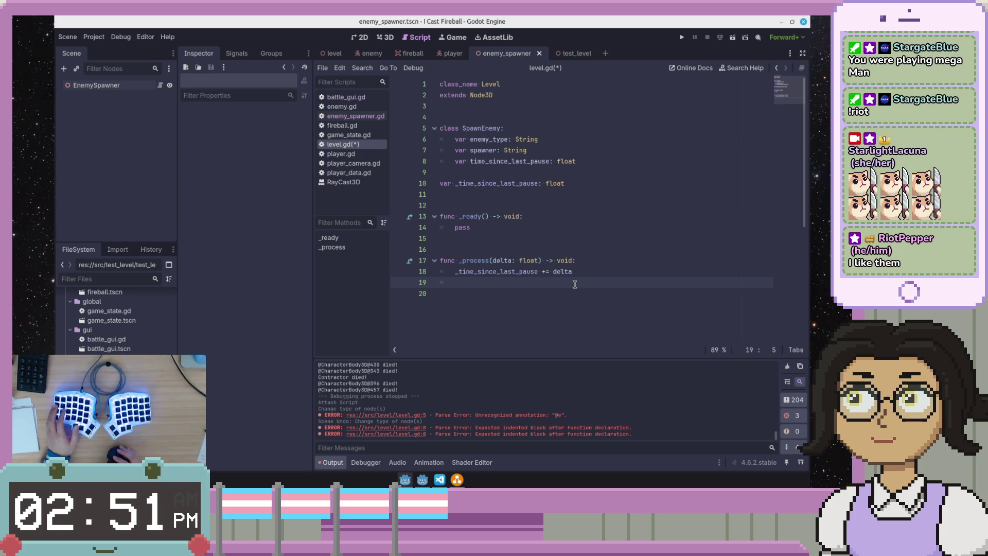
click(595, 249)
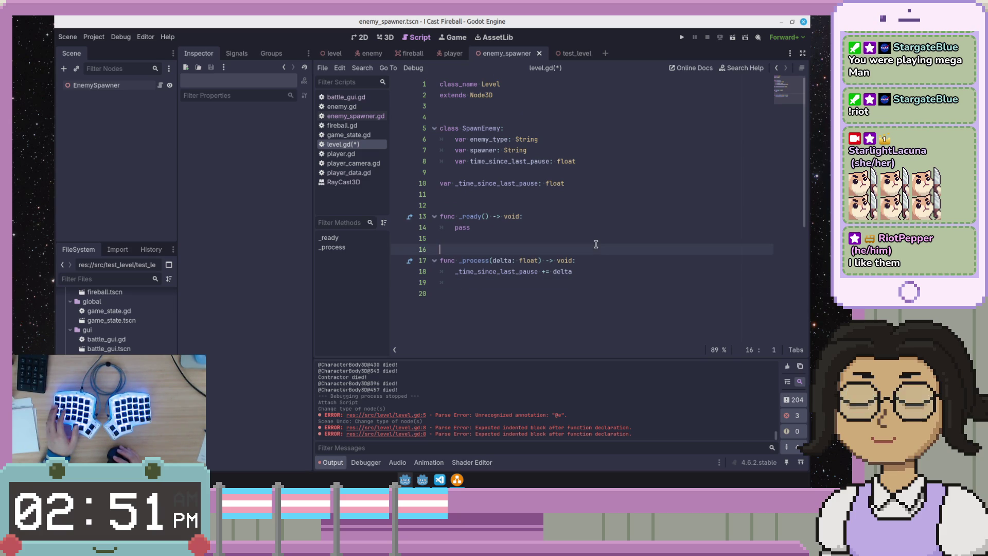
click(600, 217)
click(603, 229)
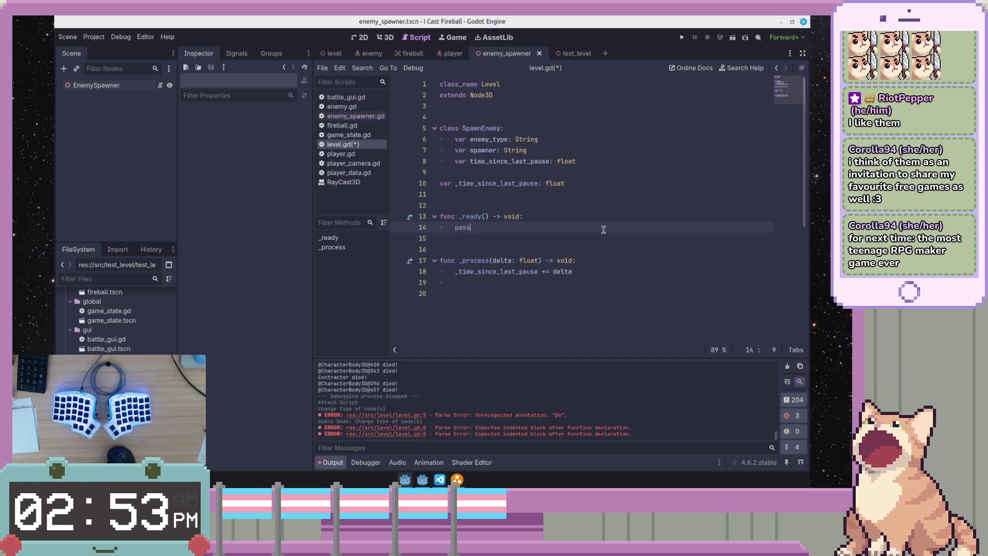
key(Down)
key(Down)
key(Down)
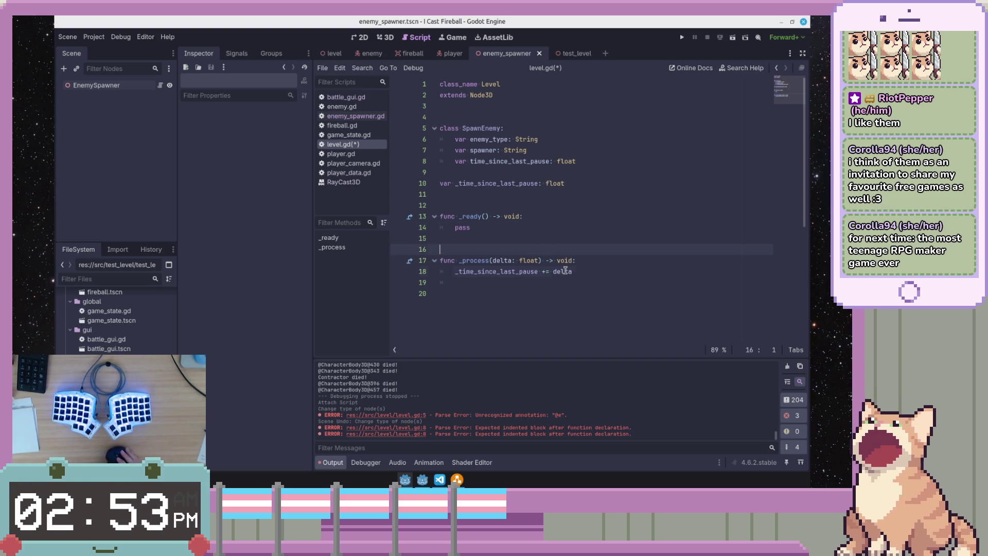
- Delete the trailing blank lines at the end of level.gd and save it
key(BackSpace)
key(BackSpace)
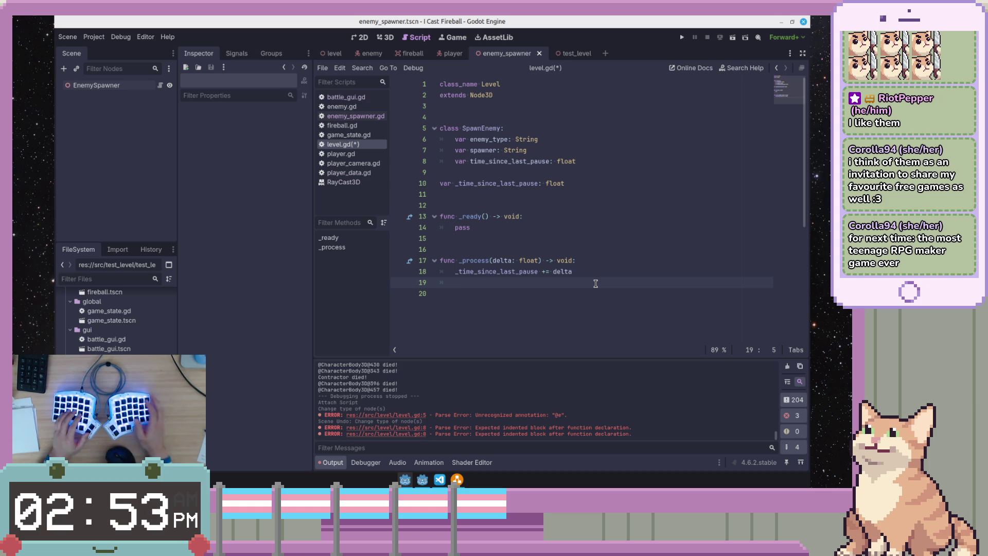
key(Up)
key(End)
key(ctrl+s)
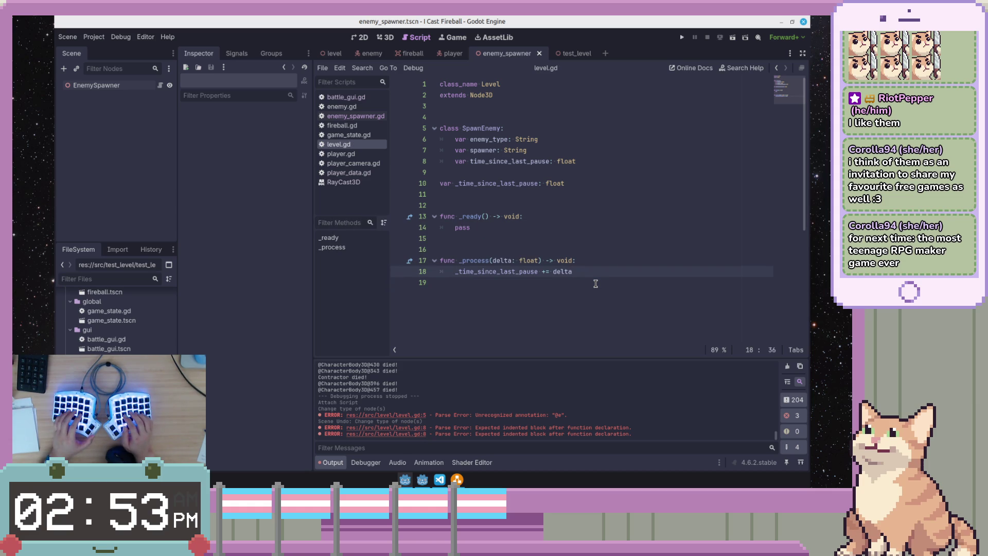
- Check the blank lines around the _process function before moving to the draw.io diagram
click(595, 284)
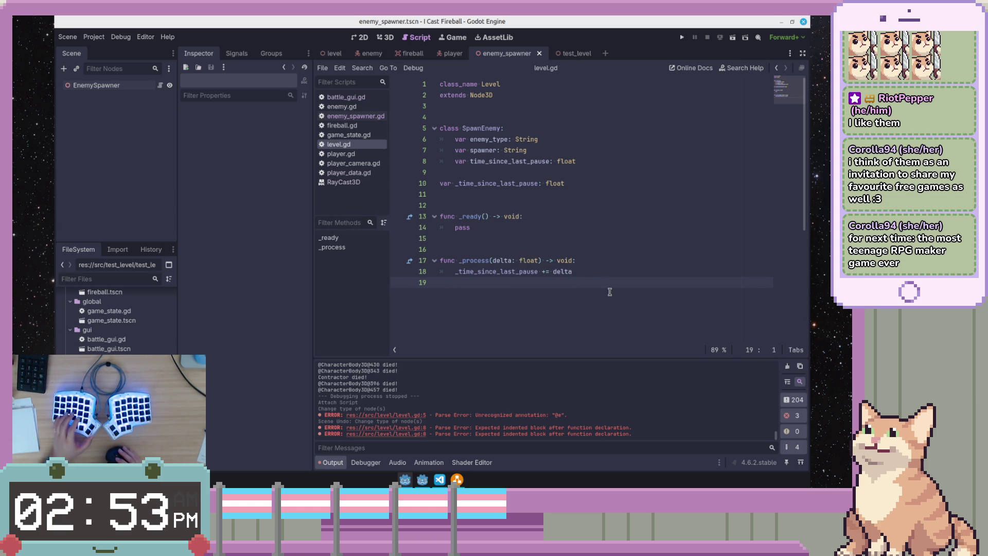
click(595, 246)
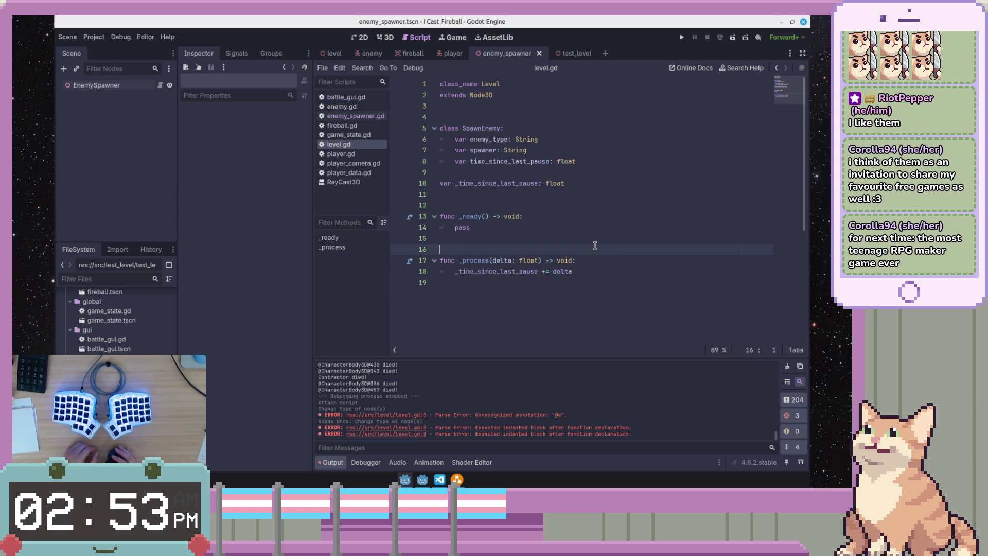
click(618, 257)
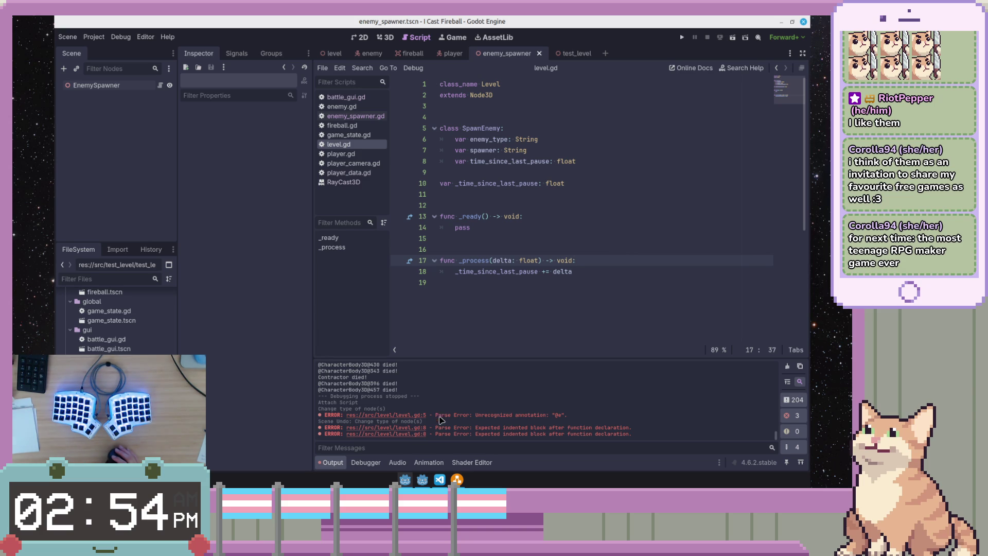
click(457, 479)
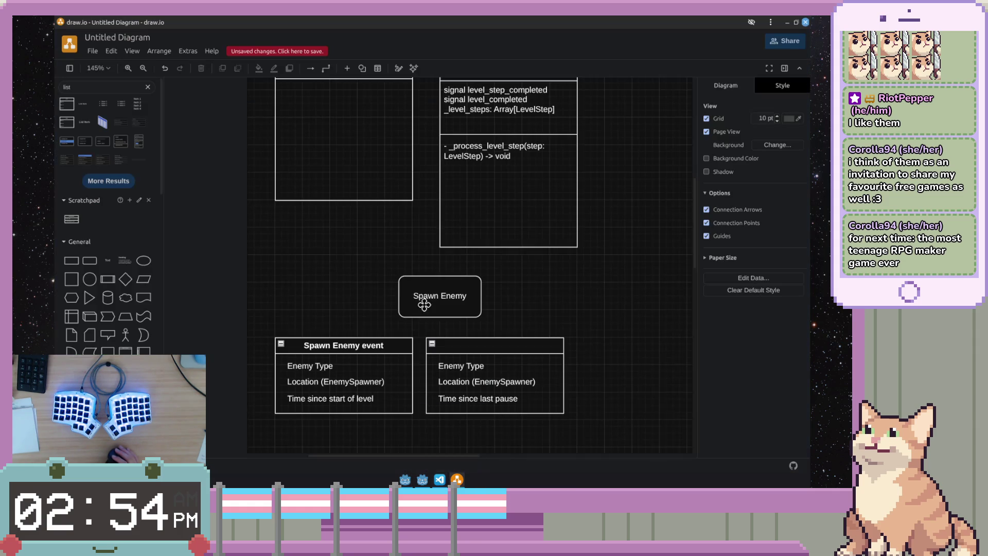
- Draw an arrow below the Spawn Enemy boxes and stretch it into a long horizontal line
scroll(633, 372, down, 10)
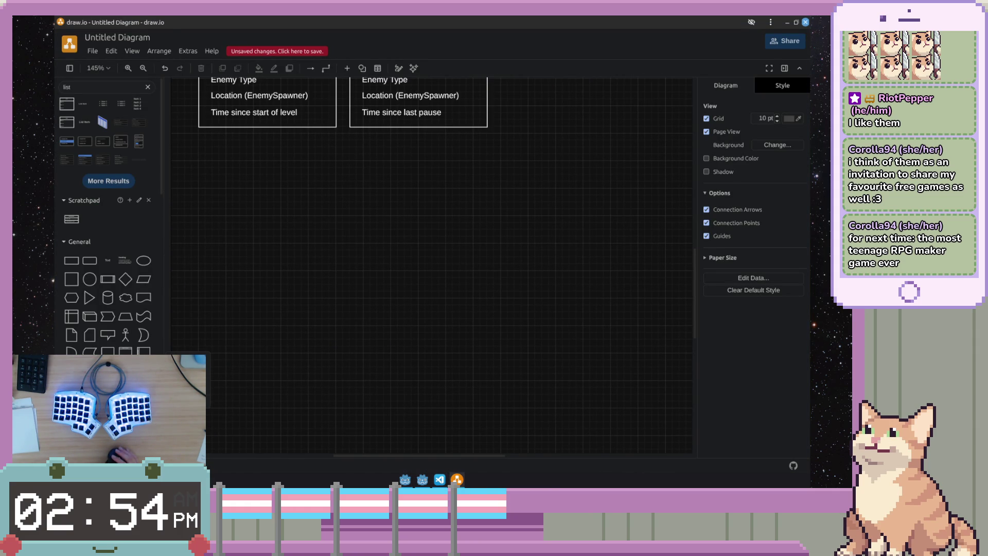
mouse_move(125, 391)
mouse_down()
mouse_move(469, 208)
mouse_move(219, 214)
mouse_move(198, 196)
mouse_up()
mouse_move(350, 195)
mouse_down()
mouse_move(578, 187)
mouse_move(647, 200)
mouse_up()
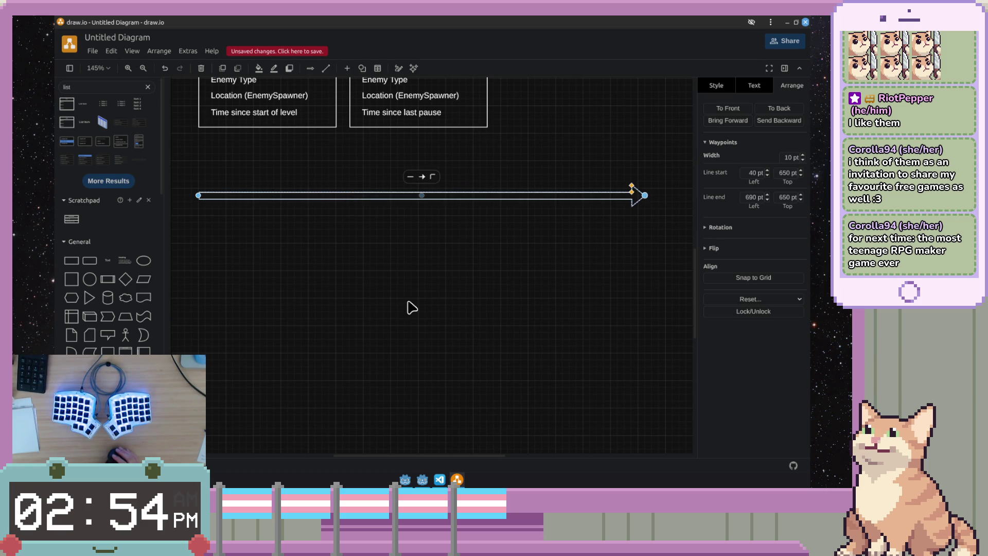
click(218, 280)
drag(226, 270, 249, 275)
scroll(250, 274, down, 2)
scroll(249, 275, up, 2)
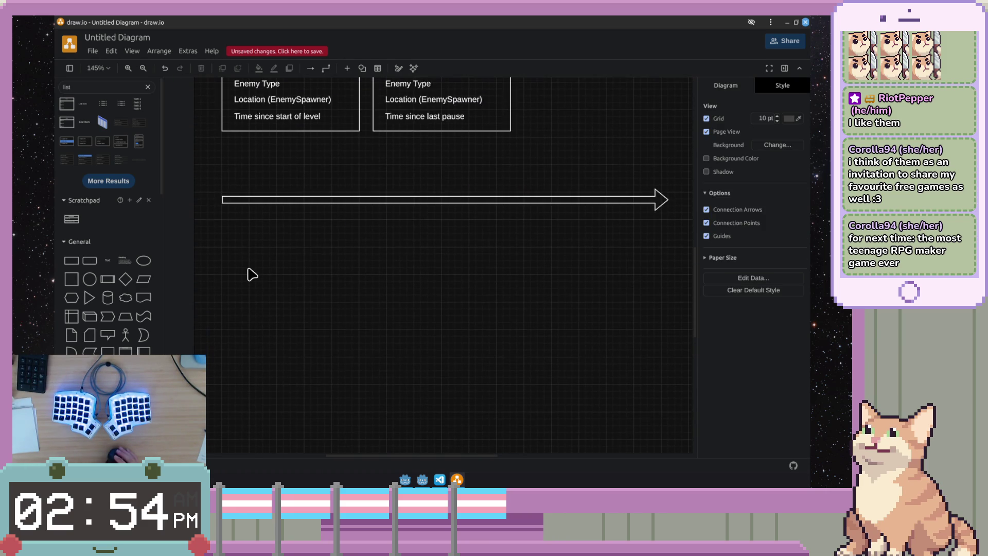
ctrl+scroll(250, 275, down, 2)
ctrl+scroll(252, 274, up, 1)
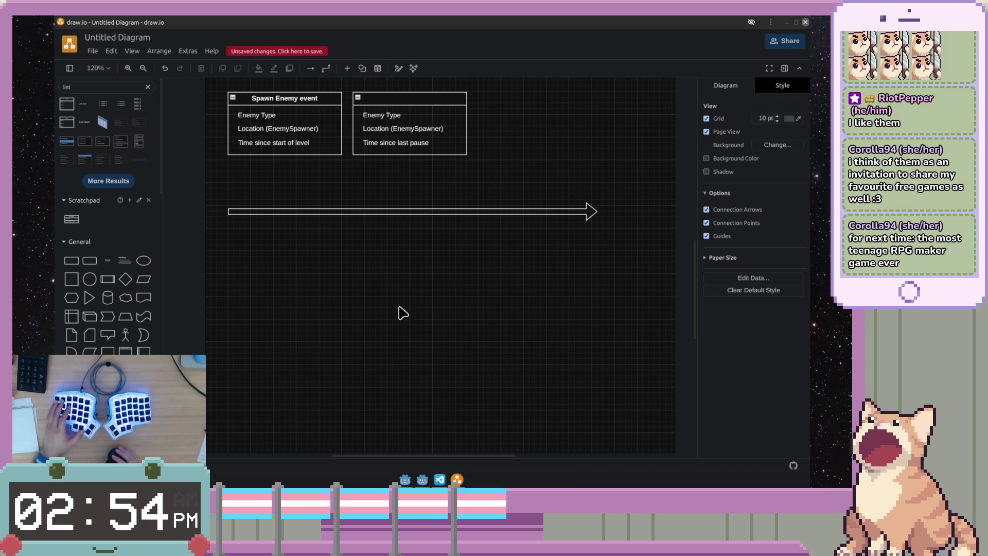
scroll(391, 306, up, 1)
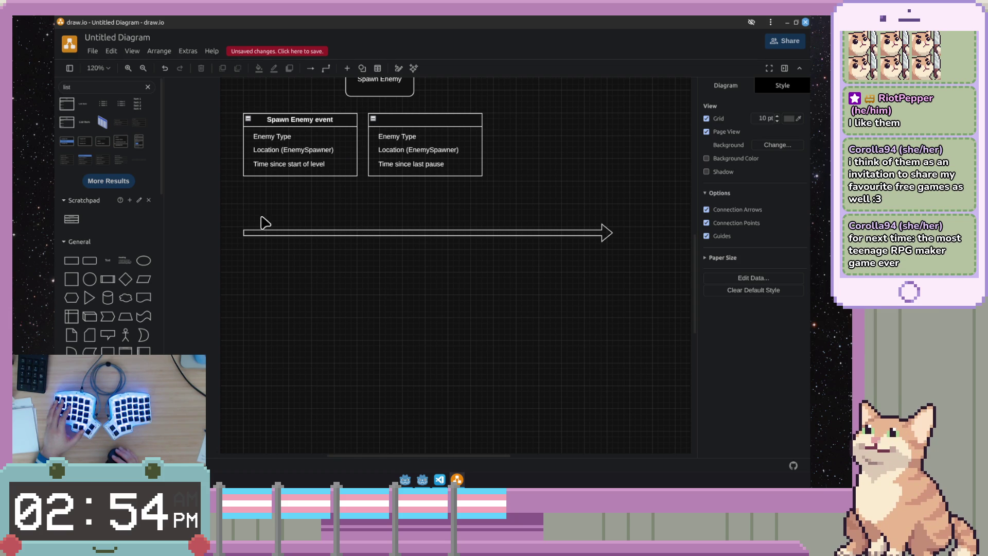
- Place a short upward arrow under the horizontal arrow, discarding a trial ellipse
mouse_move(125, 391)
mouse_down()
mouse_move(283, 342)
mouse_move(308, 280)
mouse_move(287, 248)
mouse_move(294, 238)
mouse_up()
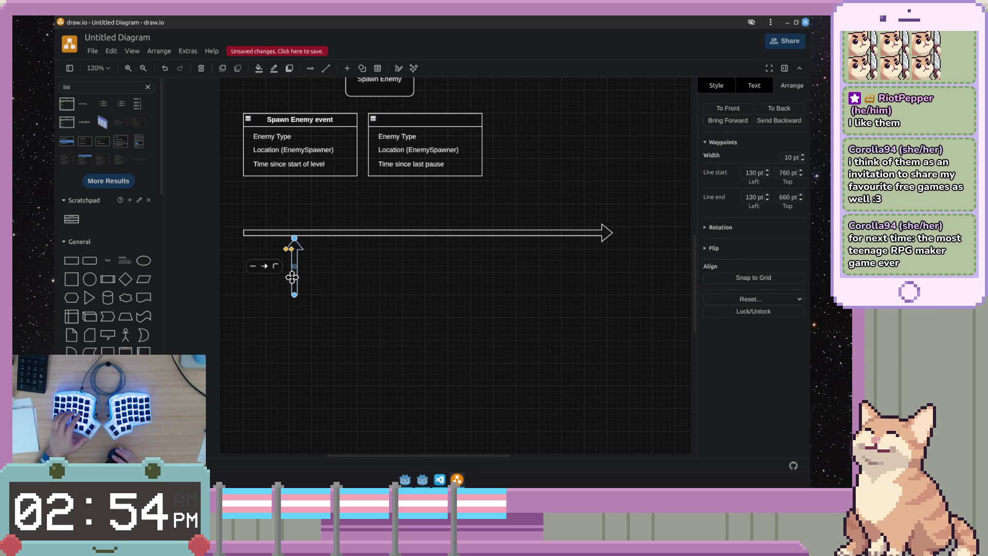
drag(294, 294, 294, 278)
click(298, 302)
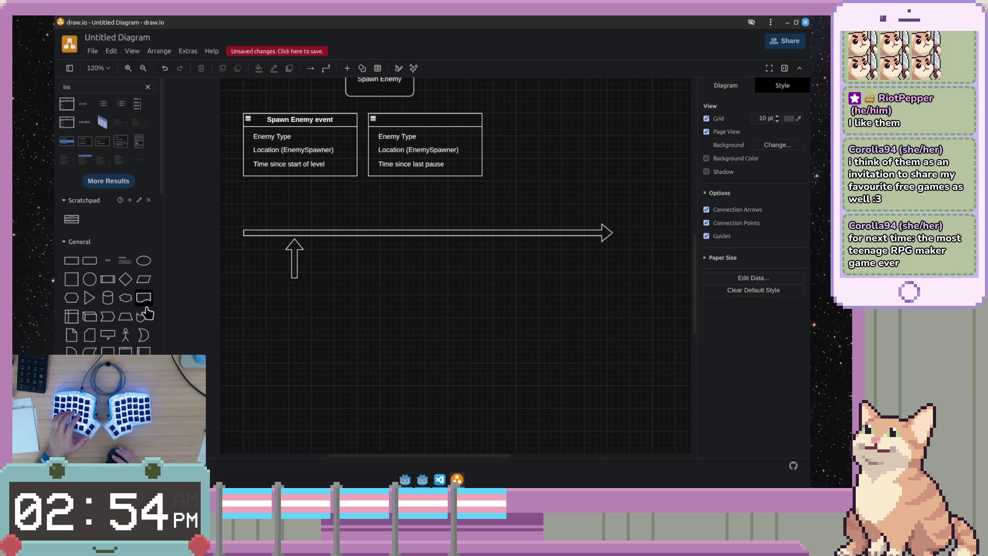
mouse_move(144, 261)
mouse_down()
mouse_move(267, 324)
mouse_move(264, 283)
mouse_up()
double_click(283, 298)
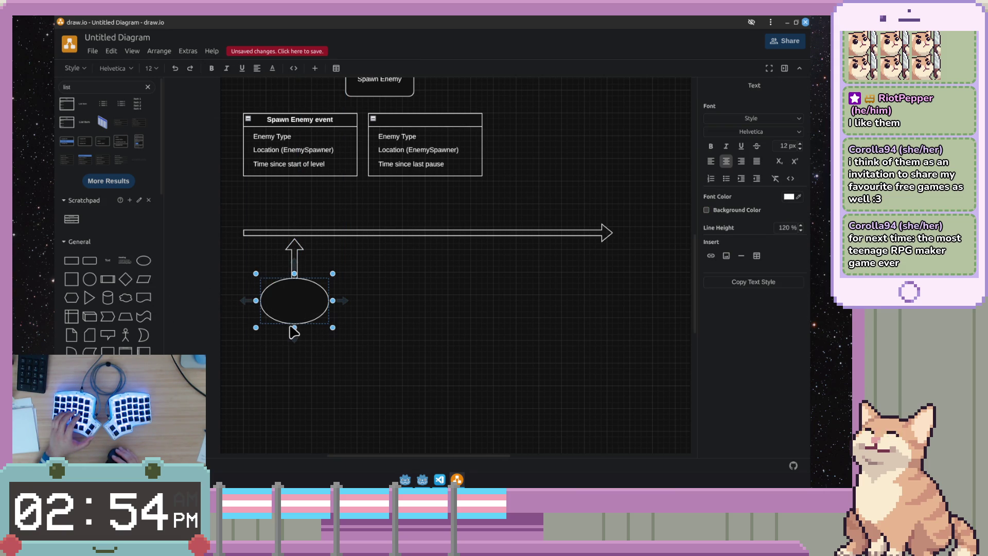
key(Escape)
key(Delete)
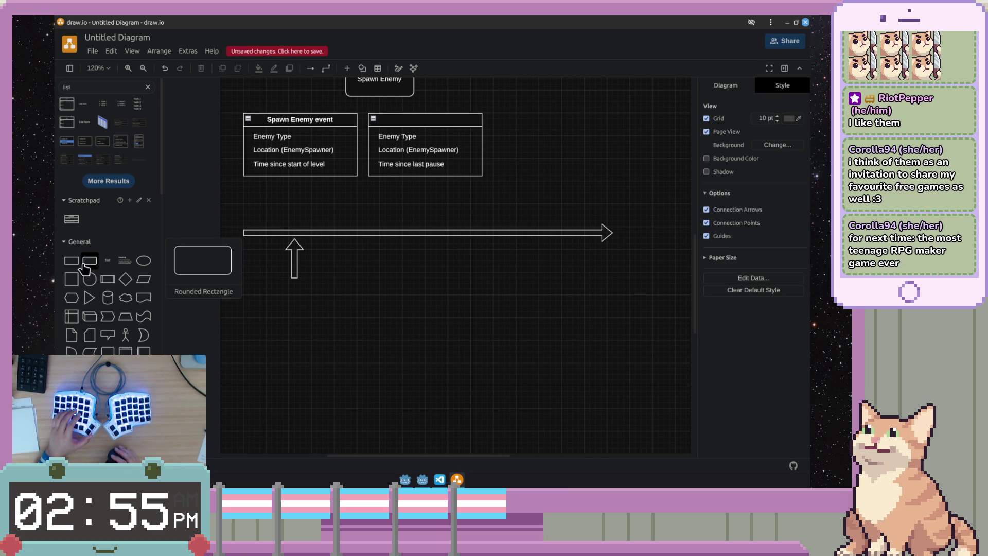
- Add a rounded rectangle beneath the upward arrow and centre the arrow on it
mouse_move(87, 265)
mouse_move(89, 269)
mouse_down()
mouse_move(264, 317)
mouse_move(264, 289)
mouse_move(294, 283)
mouse_up()
click(474, 417)
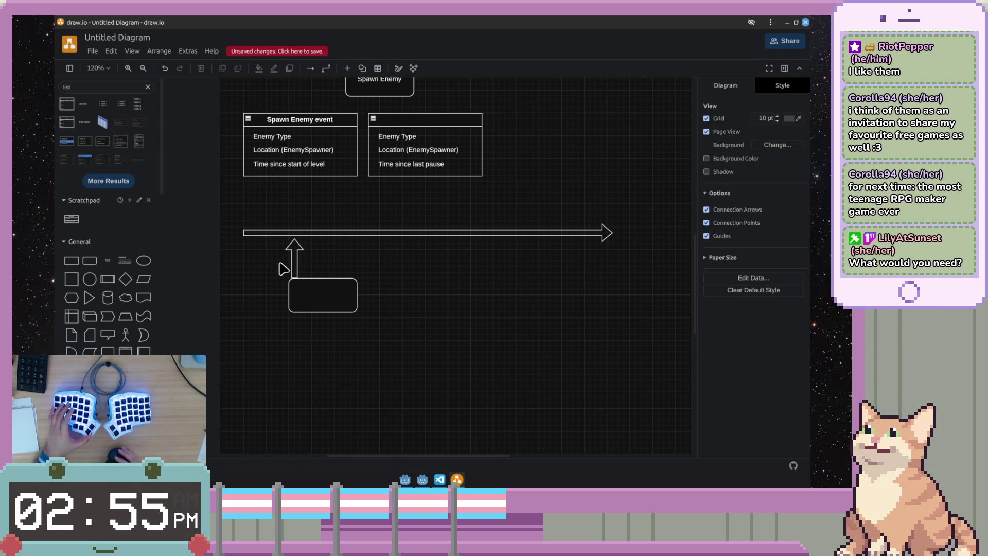
click(294, 253)
mouse_move(293, 266)
mouse_down()
mouse_move(319, 251)
mouse_move(321, 260)
mouse_up()
click(342, 355)
mouse_move(402, 409)
mouse_down()
mouse_move(308, 335)
mouse_move(287, 285)
mouse_move(326, 298)
mouse_move(331, 288)
mouse_up()
click(473, 295)
double_click(474, 295)
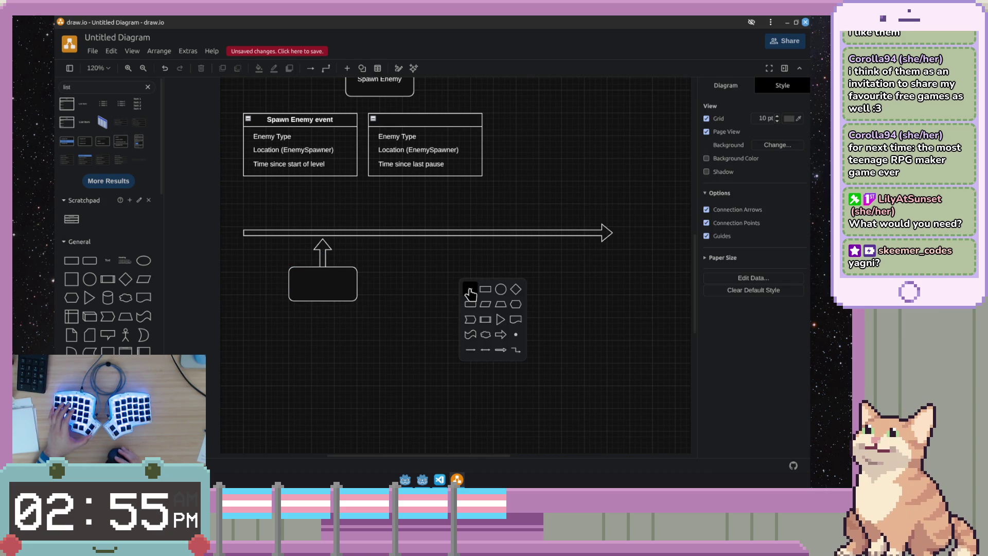
click(430, 296)
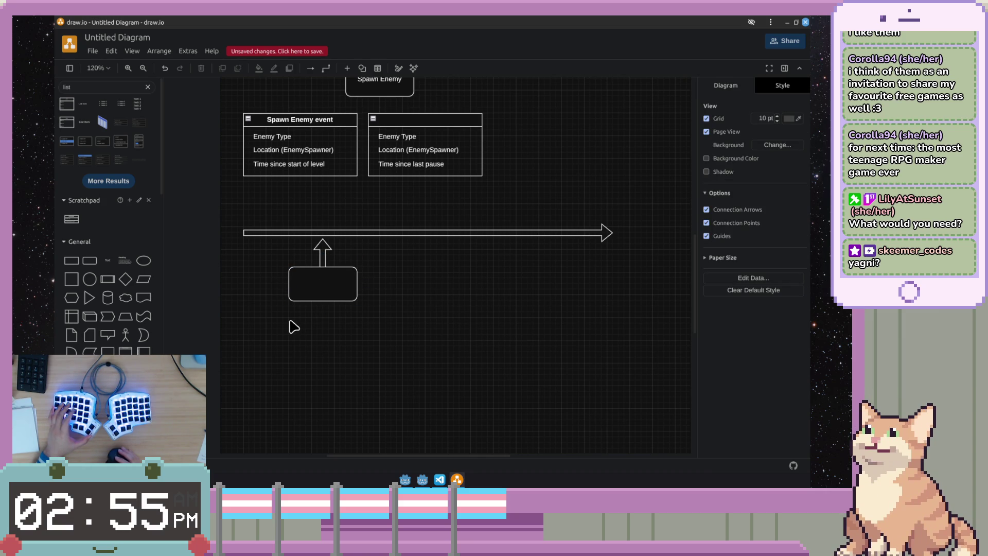
click(422, 480)
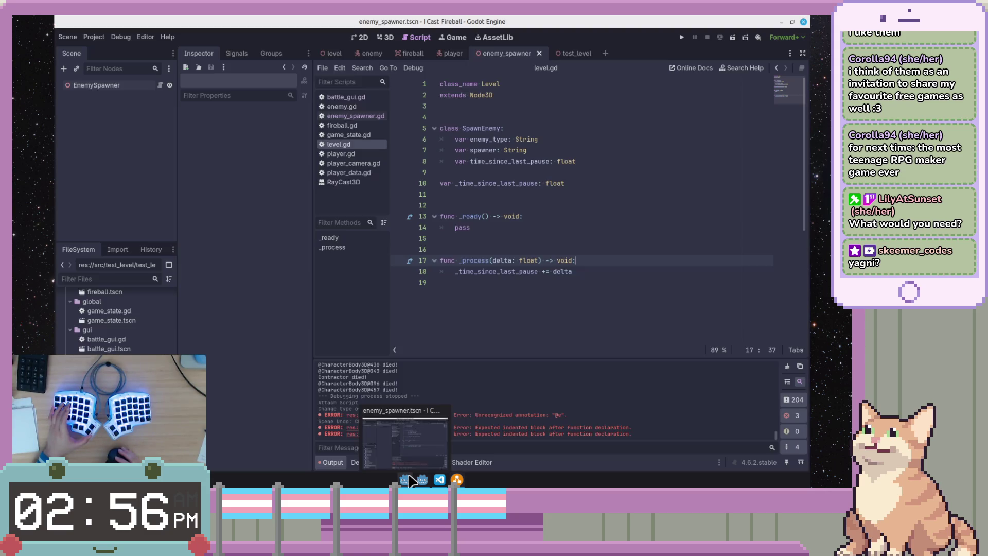
- Review the blank-line spacing between the code blocks in level.gd
click(536, 245)
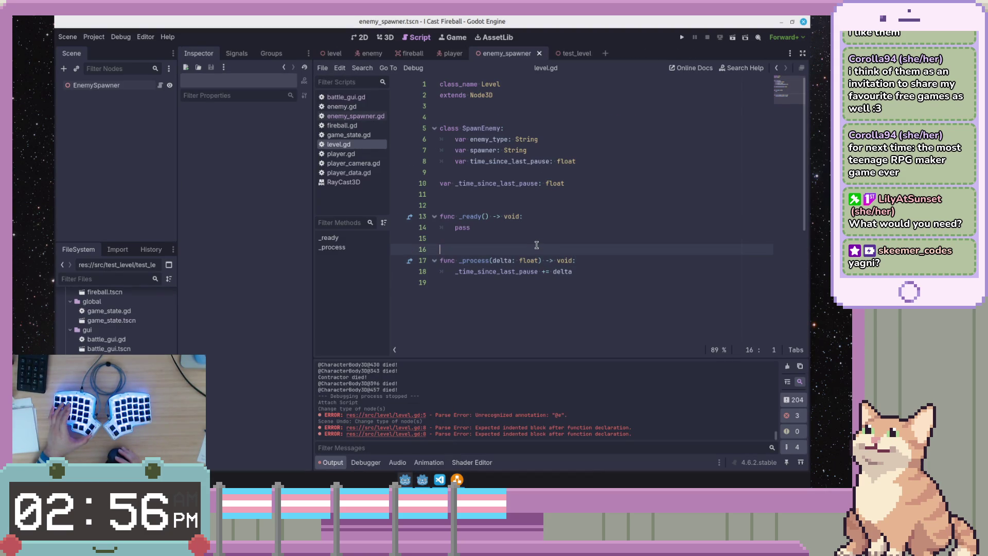
click(582, 282)
click(671, 227)
click(611, 173)
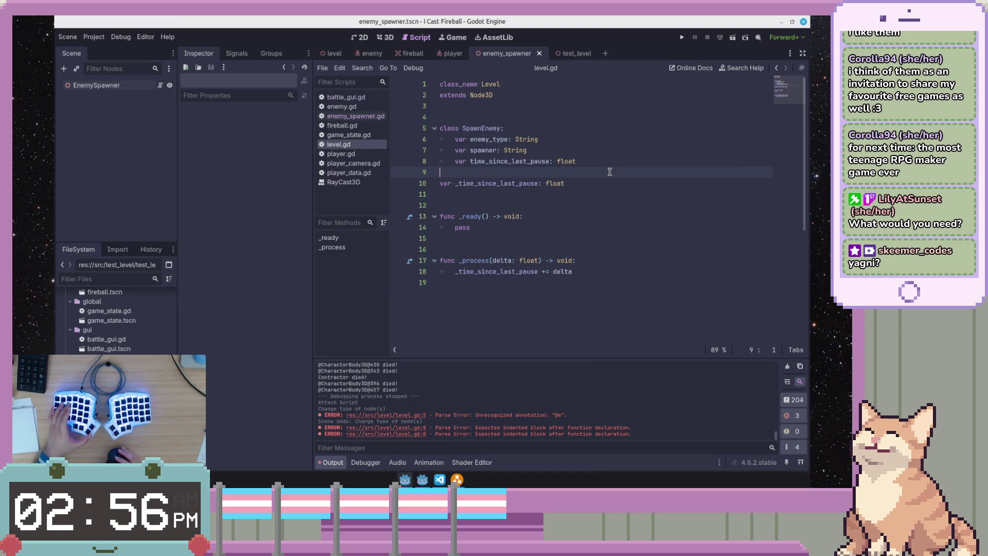
click(508, 216)
click(557, 107)
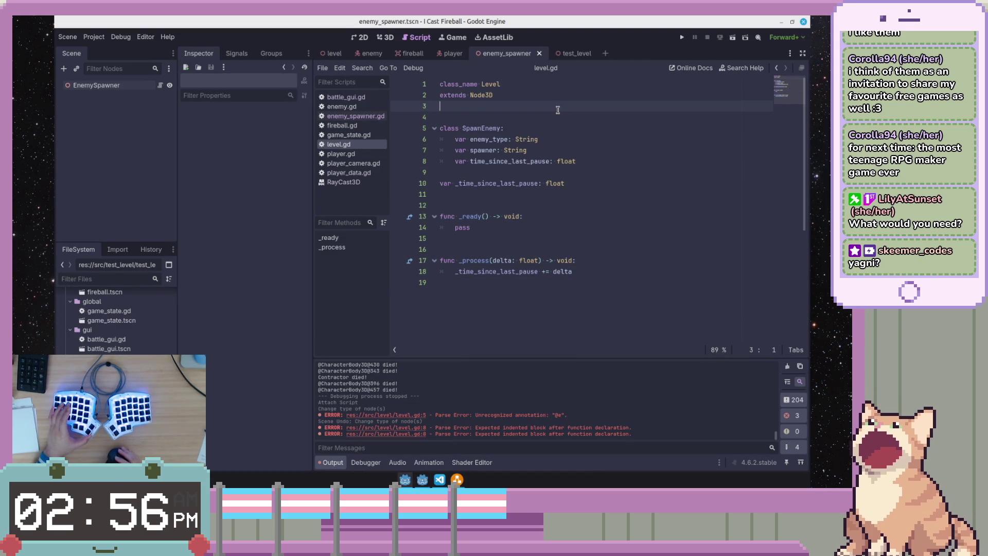
click(608, 162)
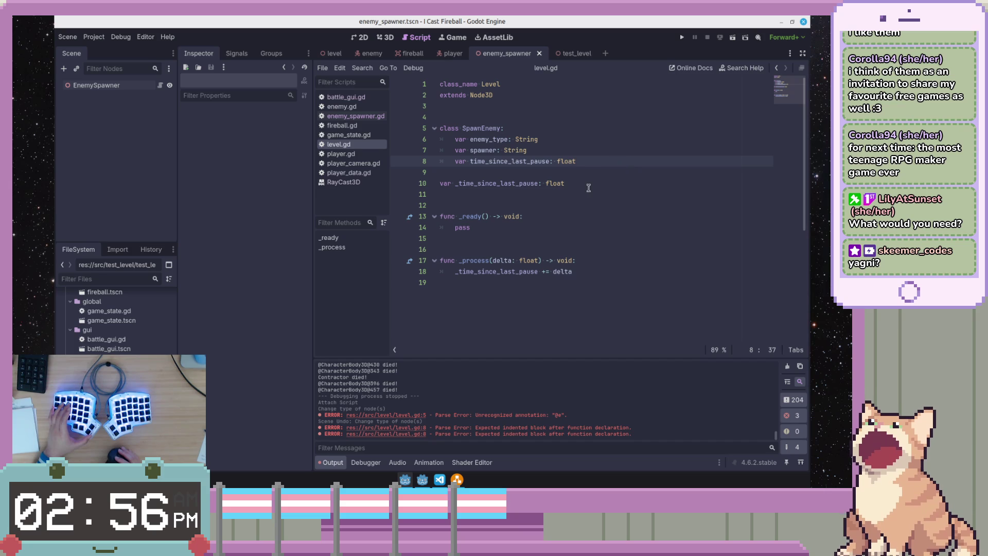
shift+click(426, 126)
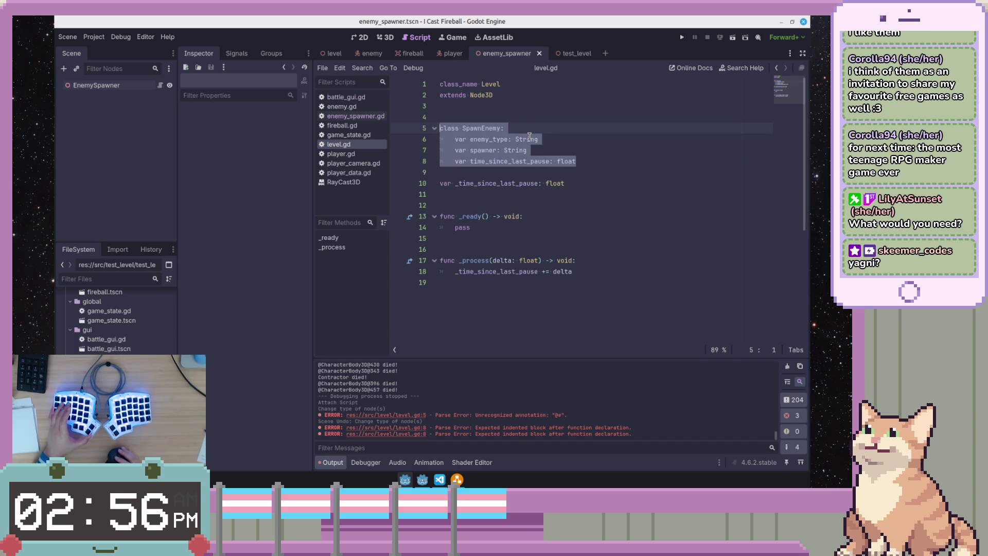
click(493, 127)
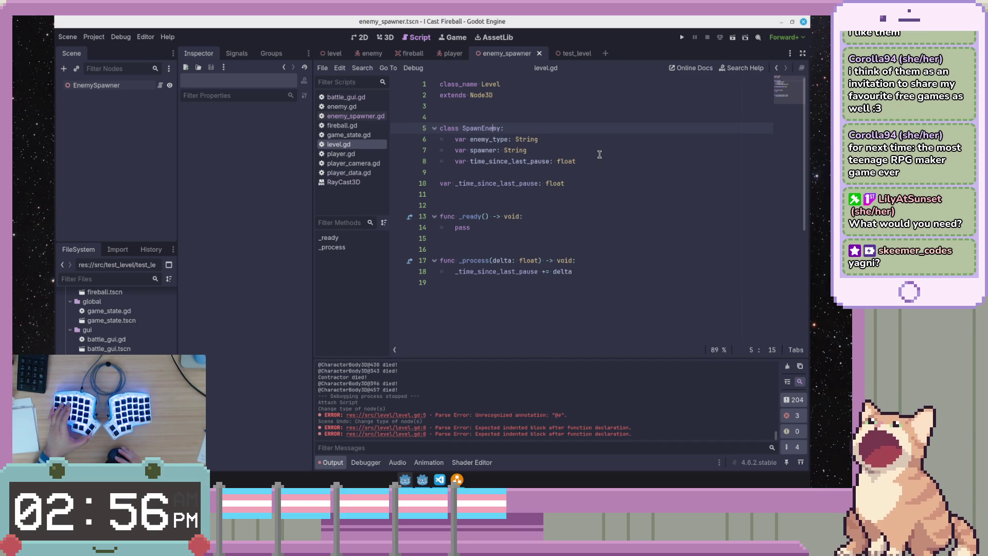
click(609, 275)
click(612, 149)
- Add a blank line below the SpawnEnemy fields, abandoning a half-typed func
key(Down)
key(End)
key(Return)
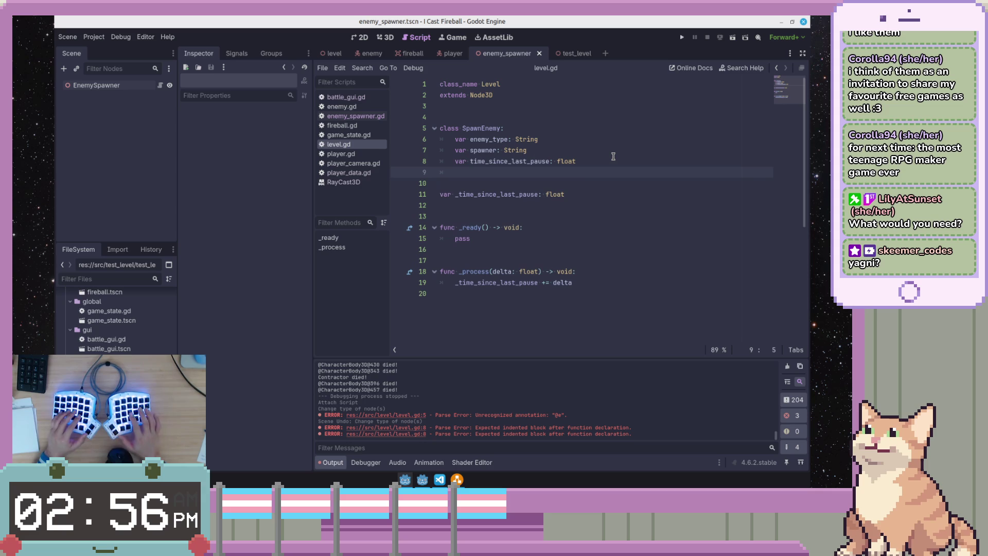
key(Up)
key(Up)
key(Down)
key(Down)
key(Return)
text(fu)
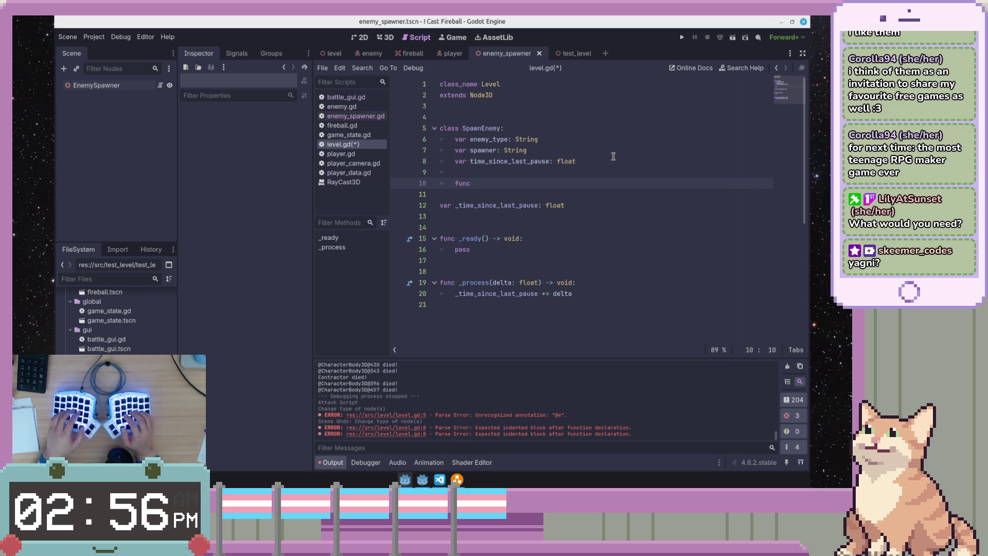
text(nc)
key(BackSpace)
key(BackSpace)
key(BackSpace)
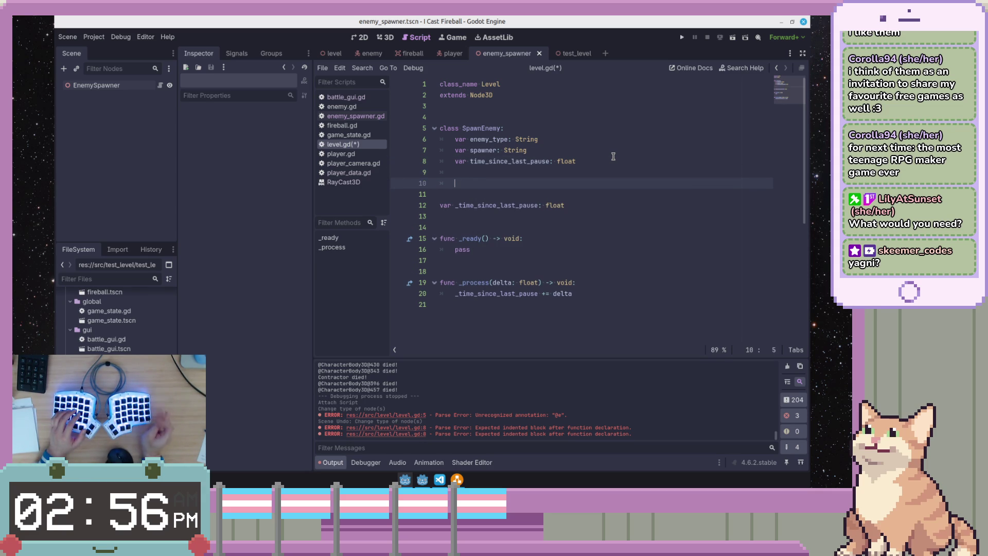
- Change the spawner field's type from String to EnemySpawner, save, and return to enemy_spawner.gd
key(Up)
key(Up)
key(Up)
key(End)
key(ctrl+BackSpace)
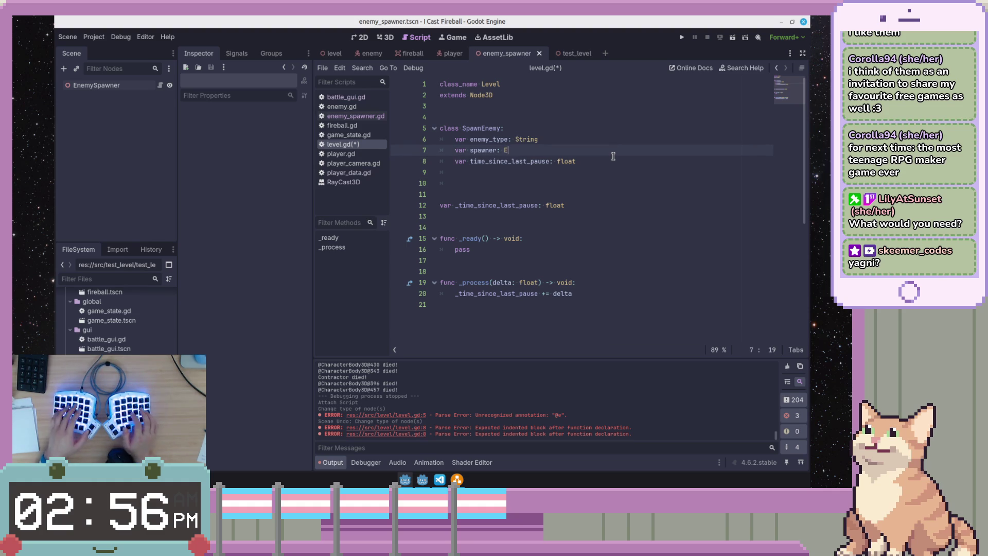
text(EnemyS)
key(Return)
key(ctrl+s)
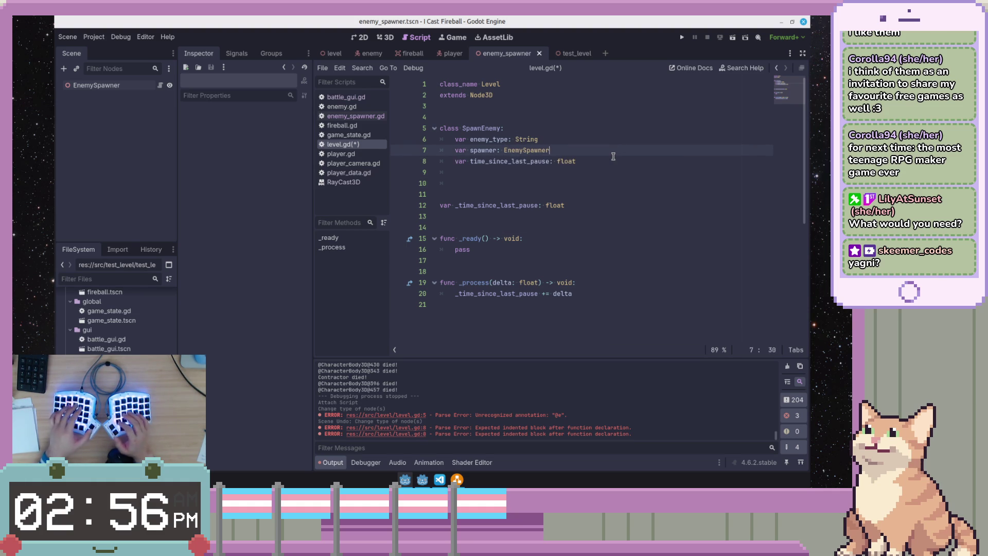
key(alt+Left)
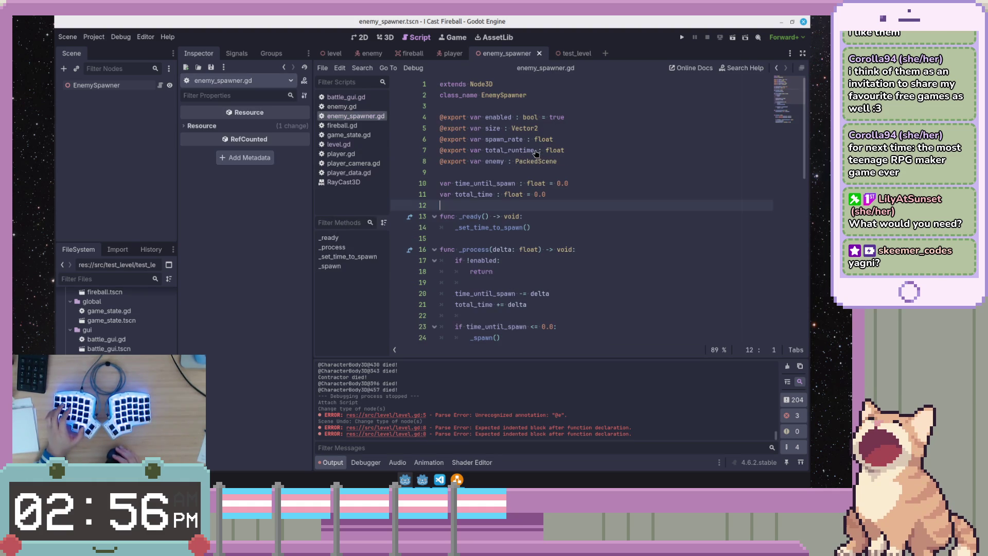
click(628, 175)
key(Up)
key(Up)
key(Up)
scroll(625, 170, down, 3)
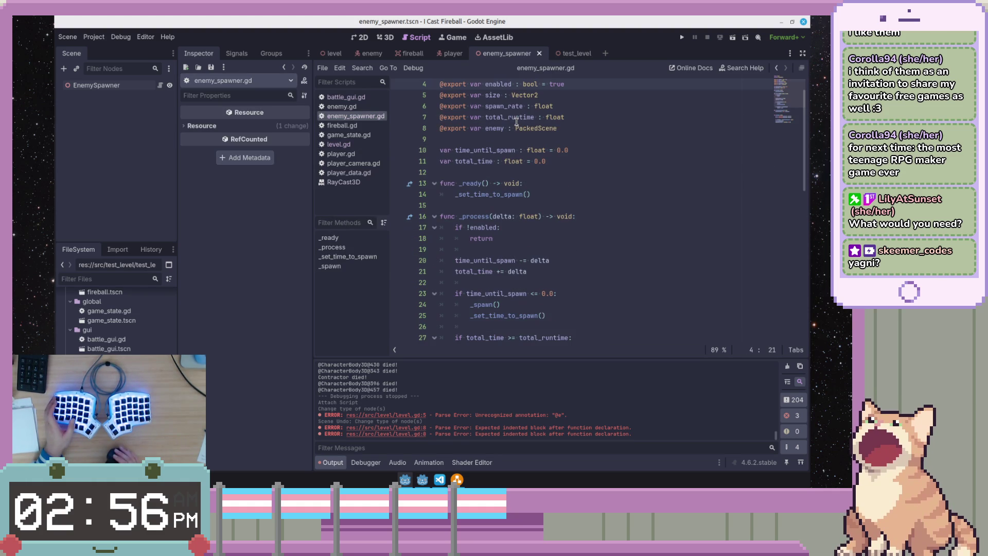
scroll(624, 165, down, 5)
scroll(623, 165, up, 6)
scroll(624, 166, up, 1)
click(624, 166)
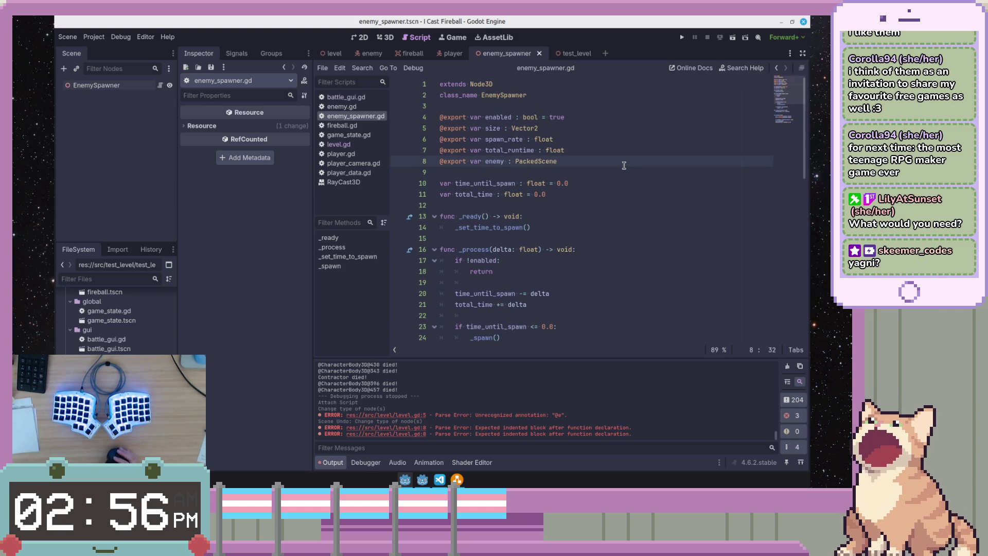
scroll(598, 161, down, 2)
scroll(598, 161, up, 2)
double_click(515, 228)
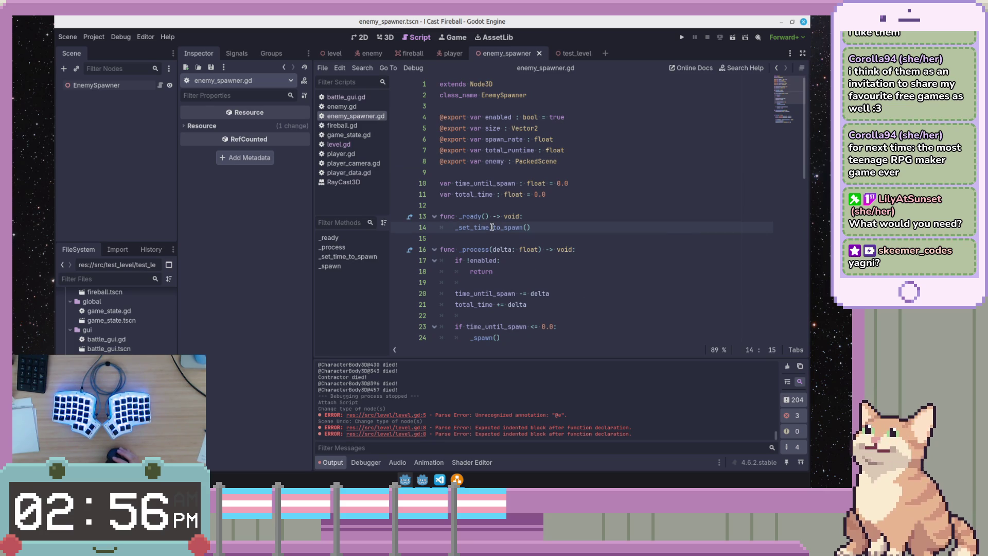
scroll(525, 234, down, 4)
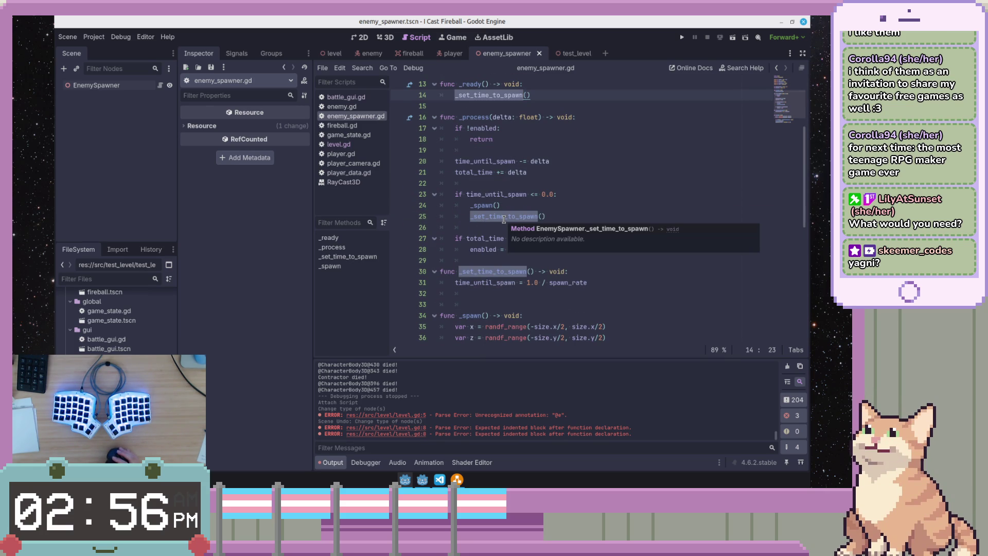
click(569, 201)
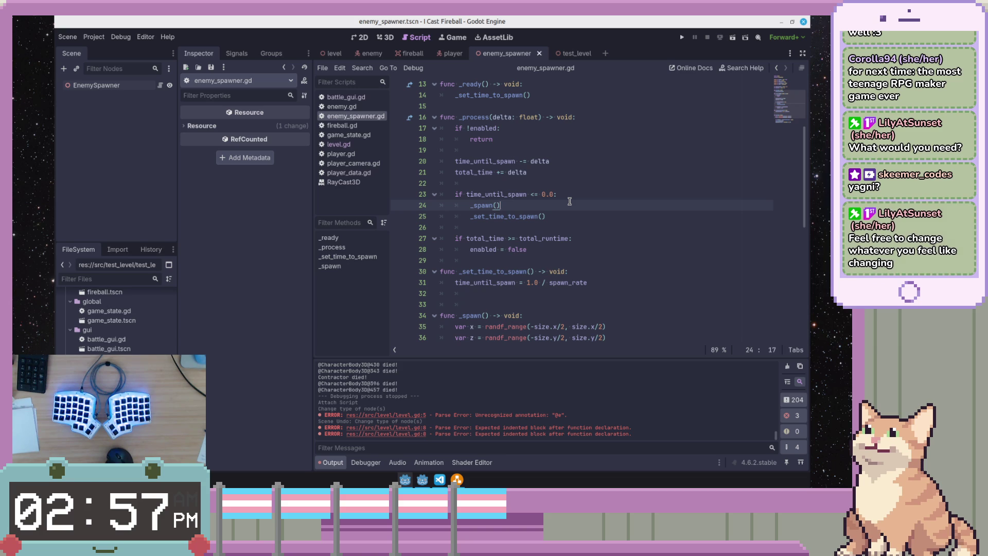
click(621, 260)
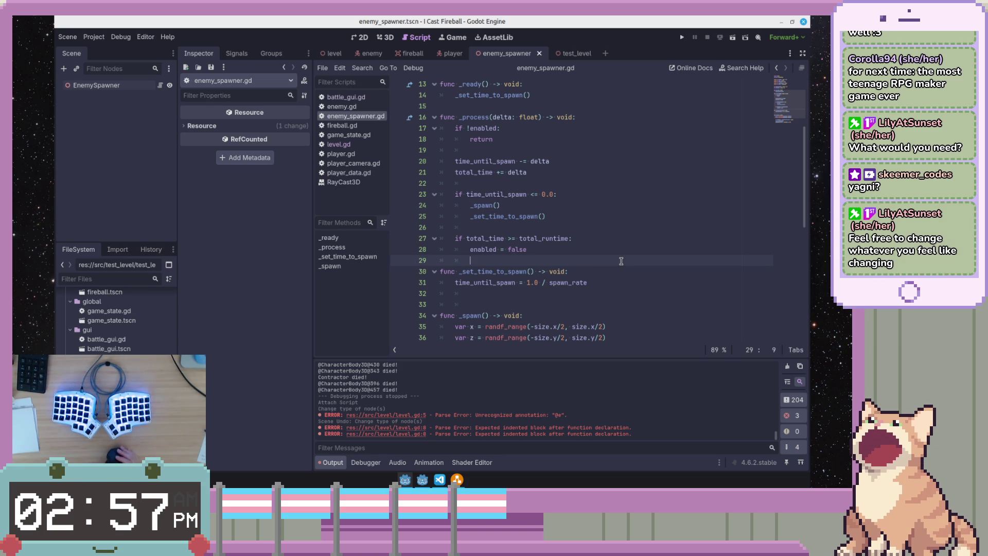
click(637, 272)
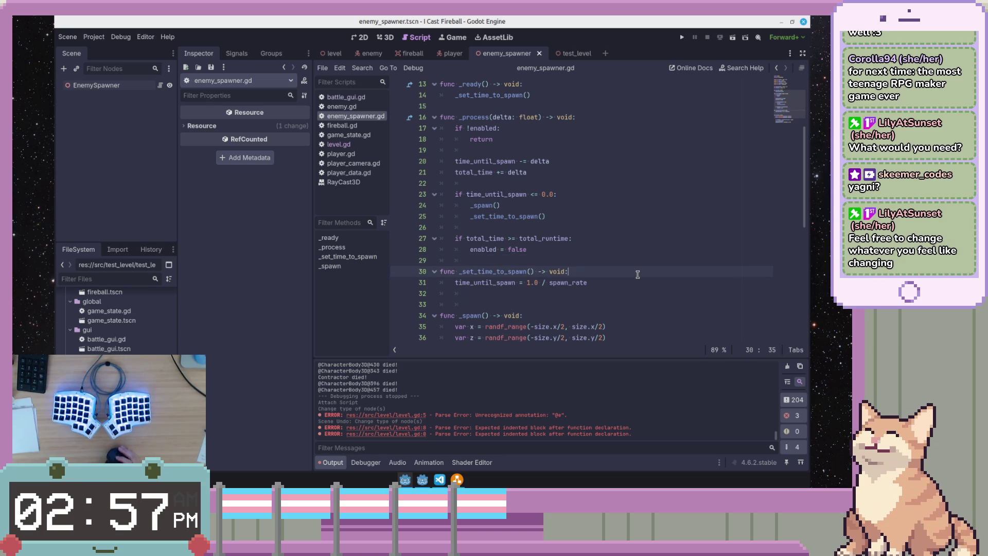
scroll(638, 273, down, 3)
scroll(637, 274, up, 2)
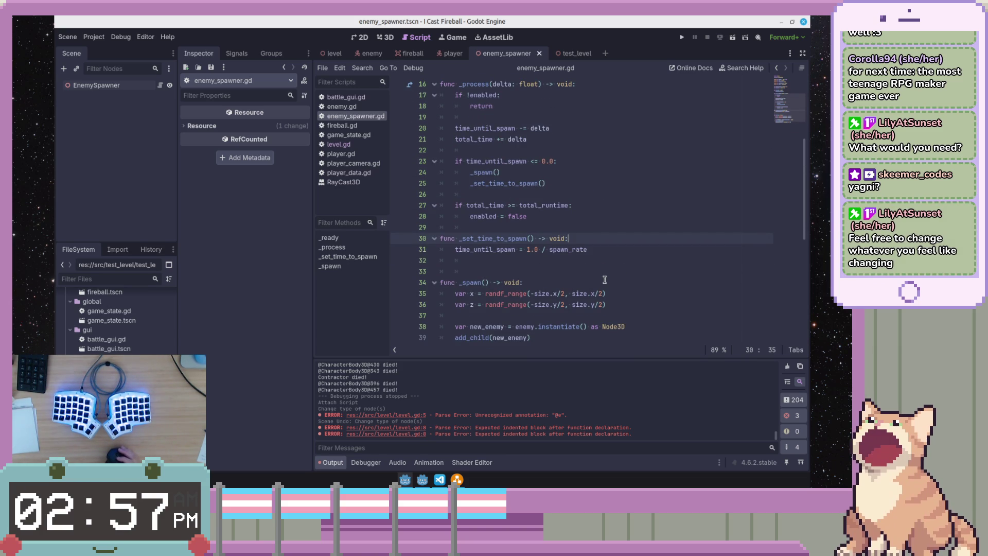
click(567, 294)
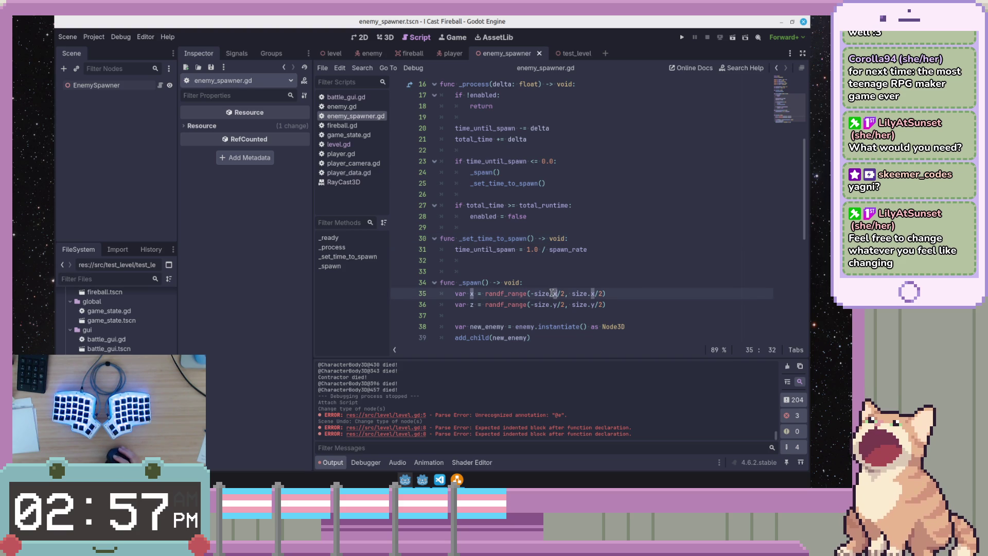
drag(534, 294, 606, 296)
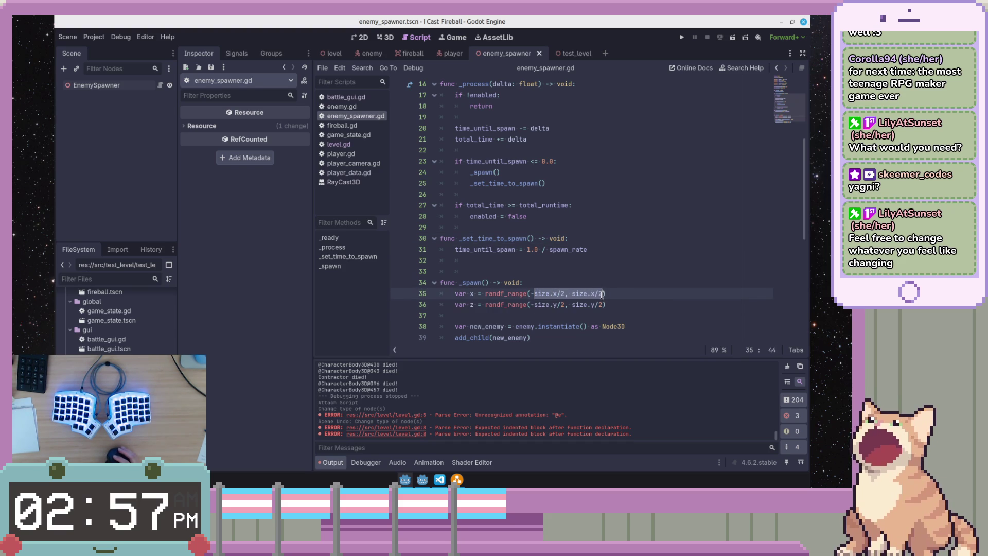
click(638, 304)
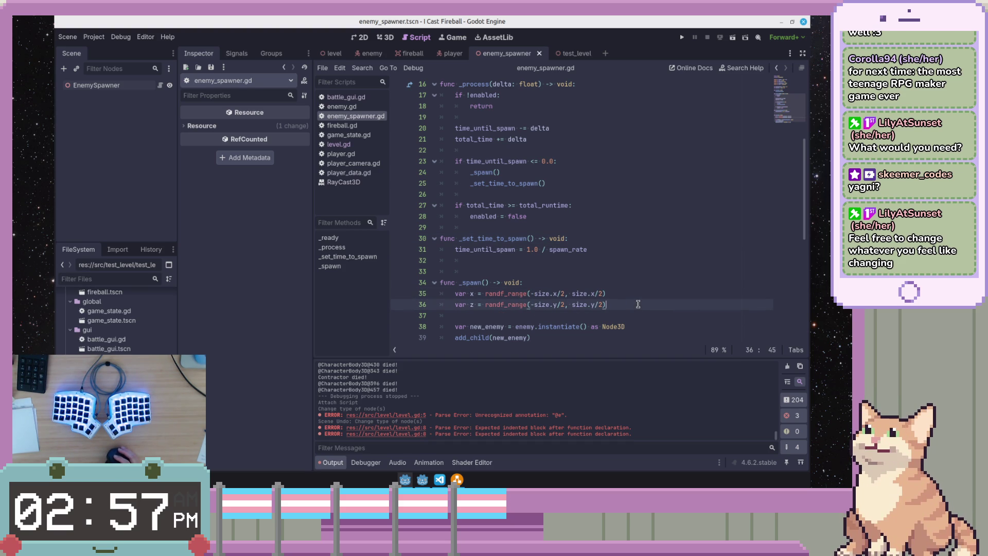
double_click(546, 304)
scroll(559, 303, up, 5)
click(492, 128)
click(607, 117)
click(485, 129)
scroll(486, 131, down, 4)
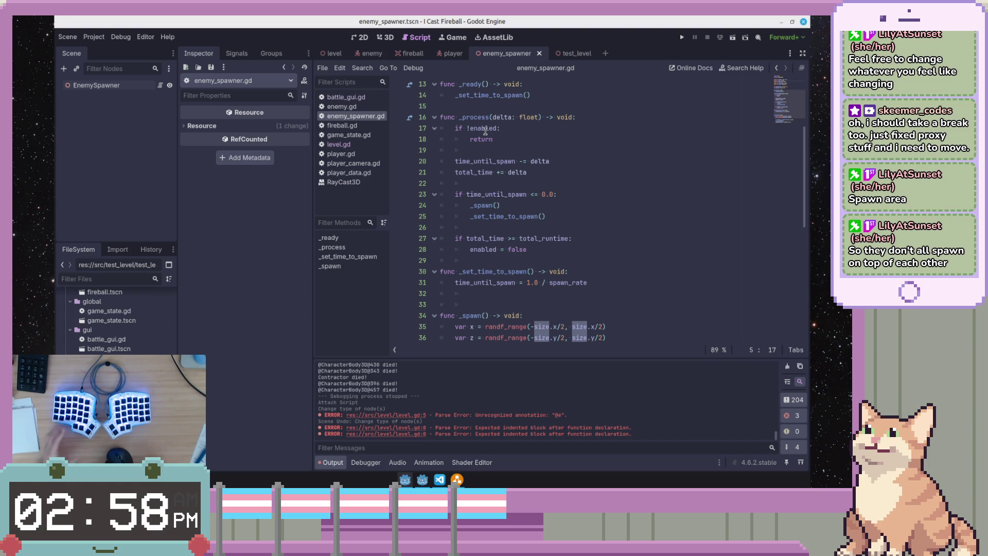
click(633, 228)
scroll(632, 229, down, 3)
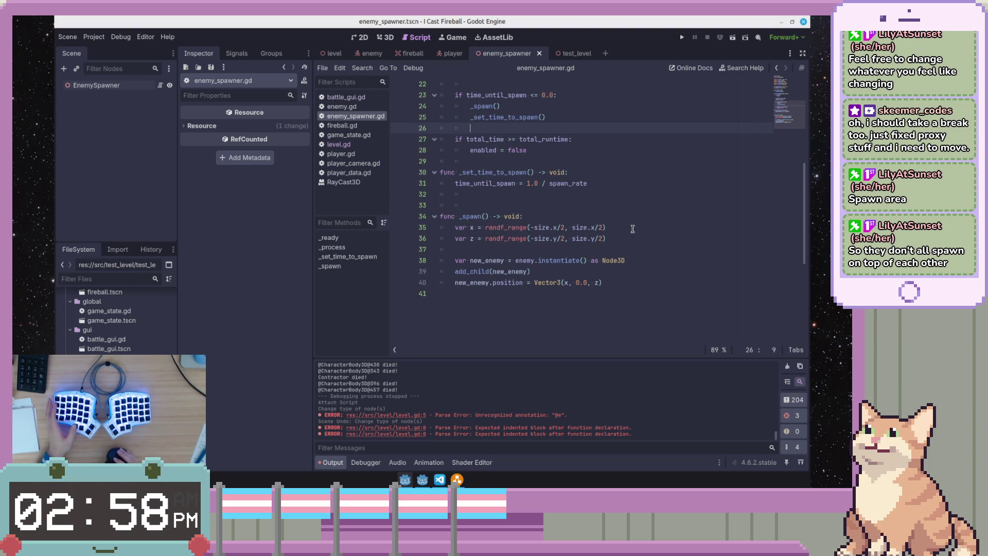
click(601, 268)
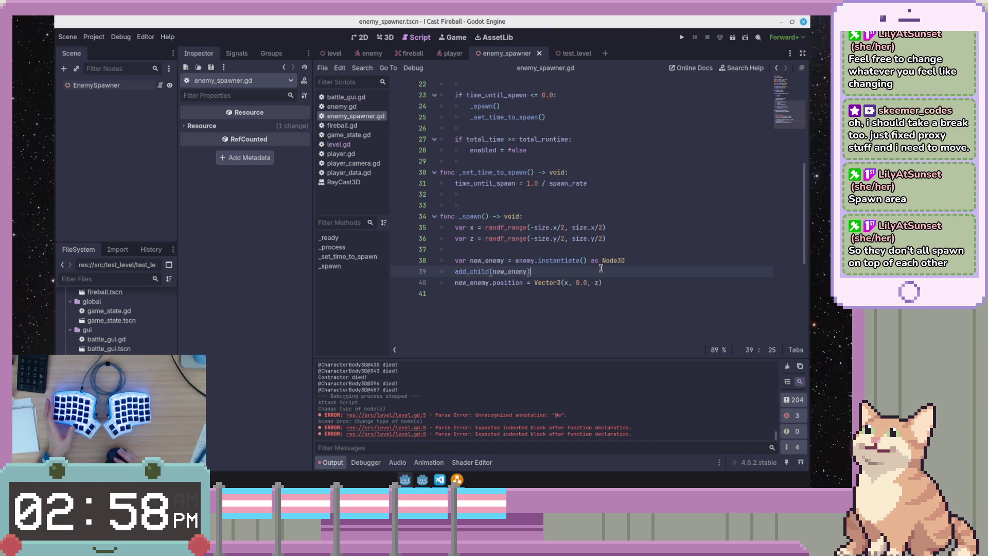
click(612, 283)
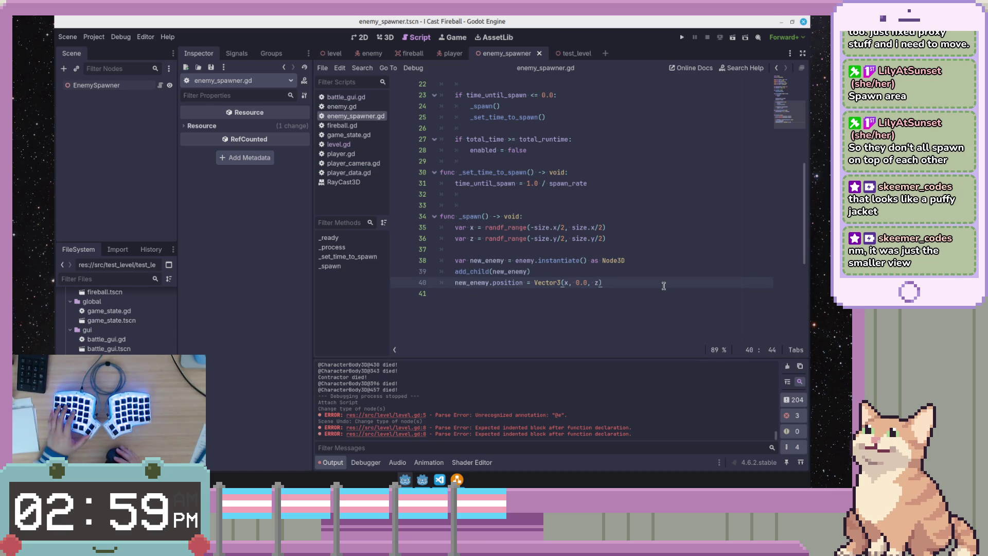
scroll(663, 286, down, 4)
scroll(663, 285, up, 7)
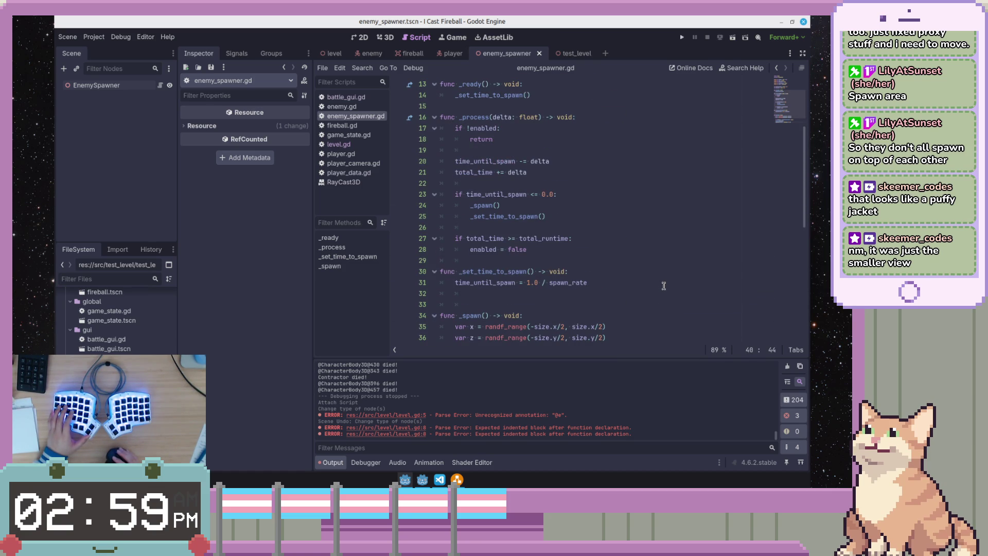
scroll(663, 286, up, 3)
scroll(663, 286, up, 1)
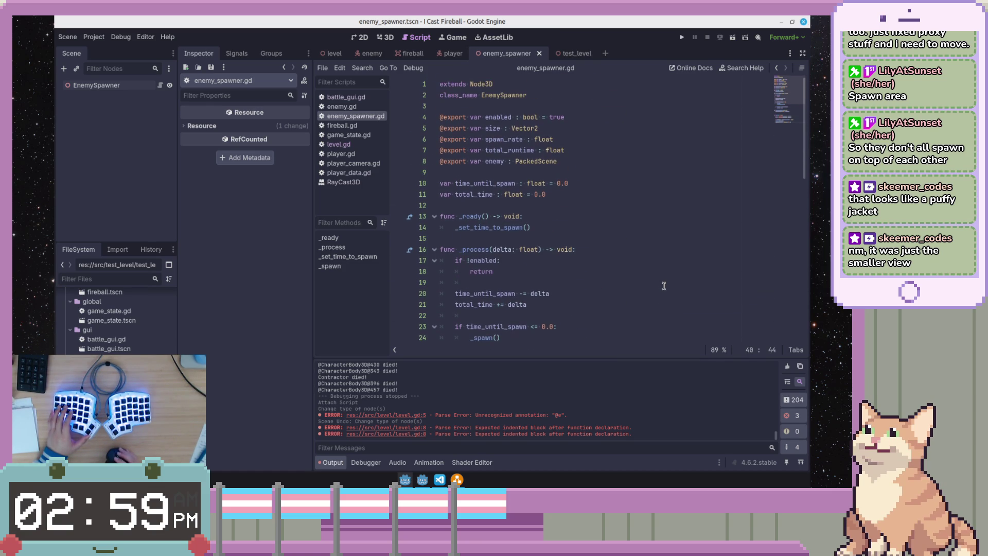
click(512, 150)
scroll(511, 149, down, 5)
click(511, 148)
scroll(511, 149, down, 2)
click(503, 185)
double_click(557, 184)
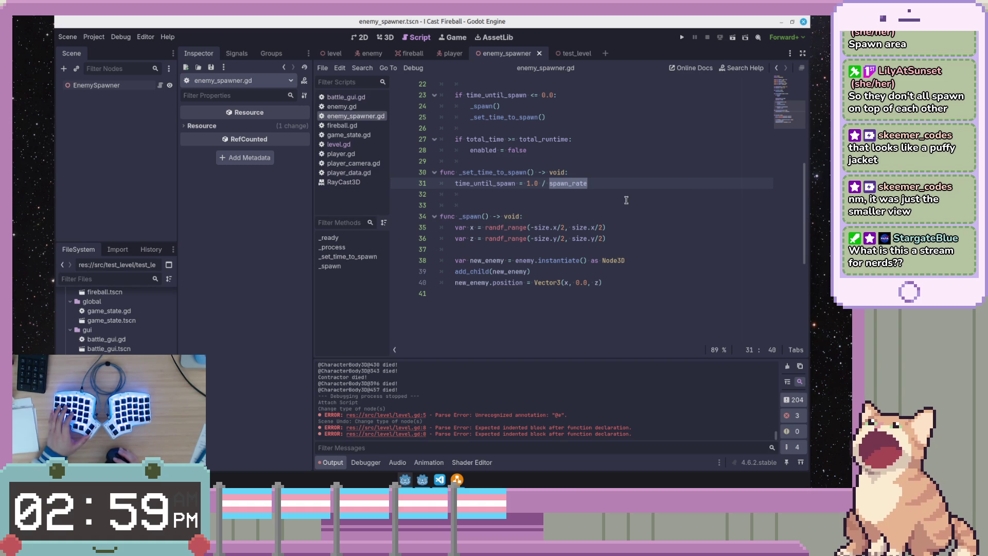
drag(626, 205, 618, 173)
click(623, 185)
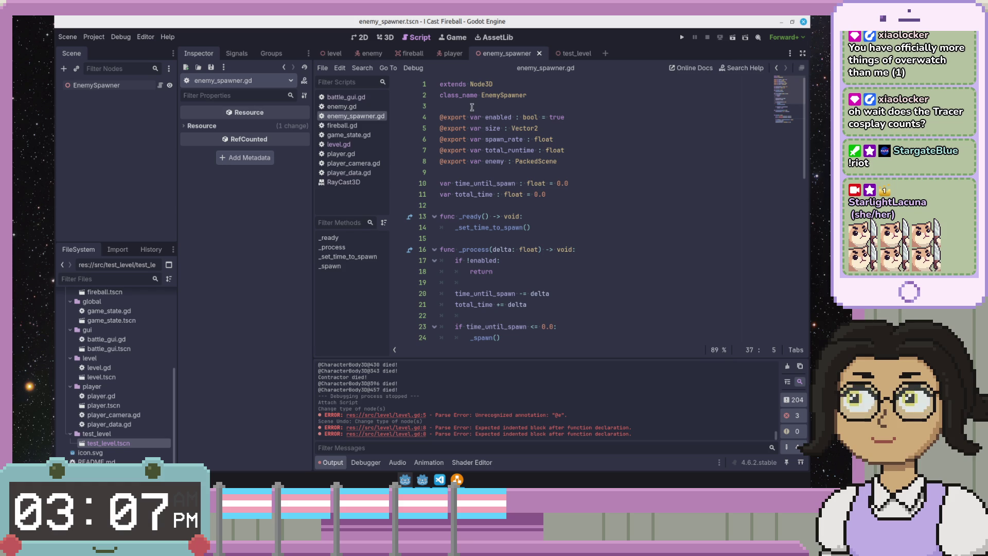
- Trace the uses of the enabled variable, including the if !enabled check in _process
click(511, 117)
scroll(562, 166, down, 2)
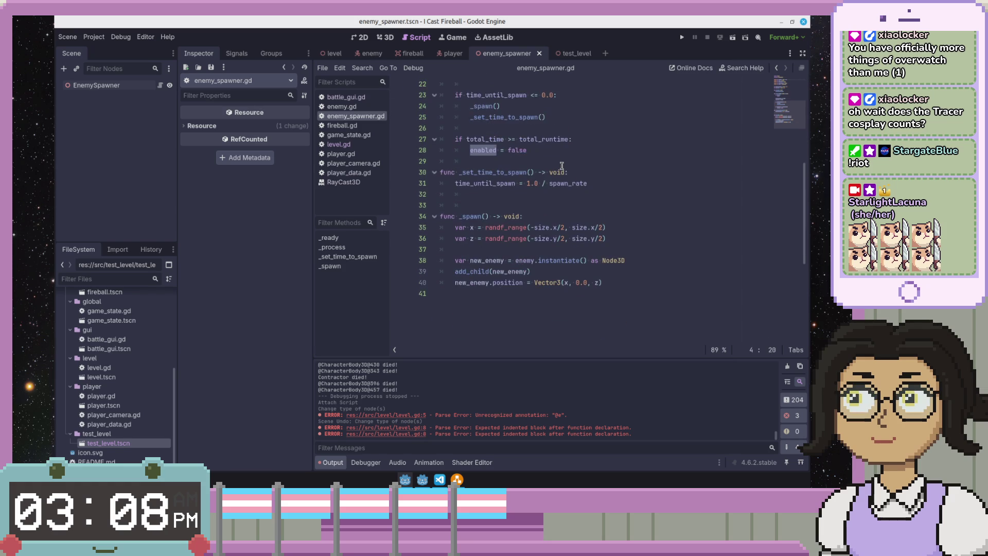
scroll(562, 165, down, 1)
click(561, 165)
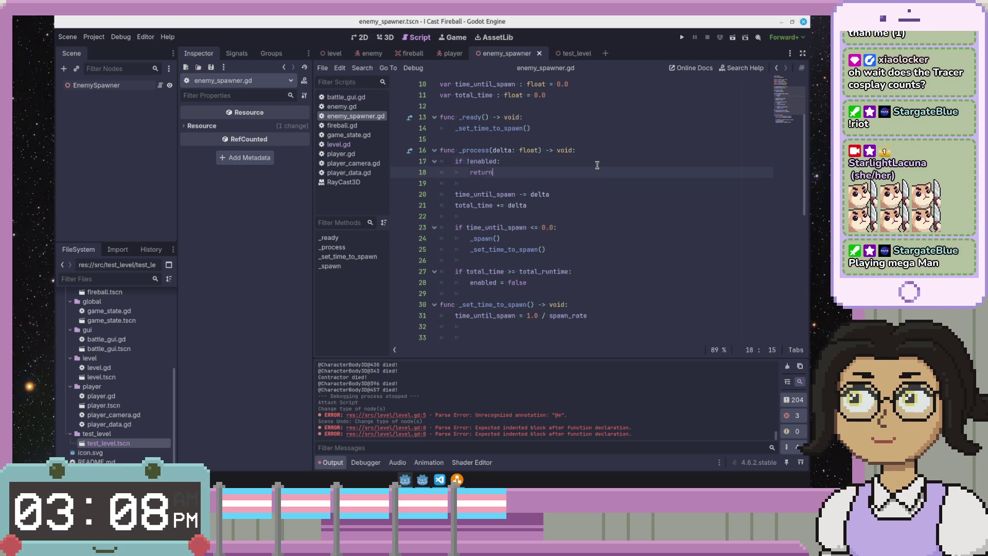
scroll(597, 164, up, 3)
text(## f)
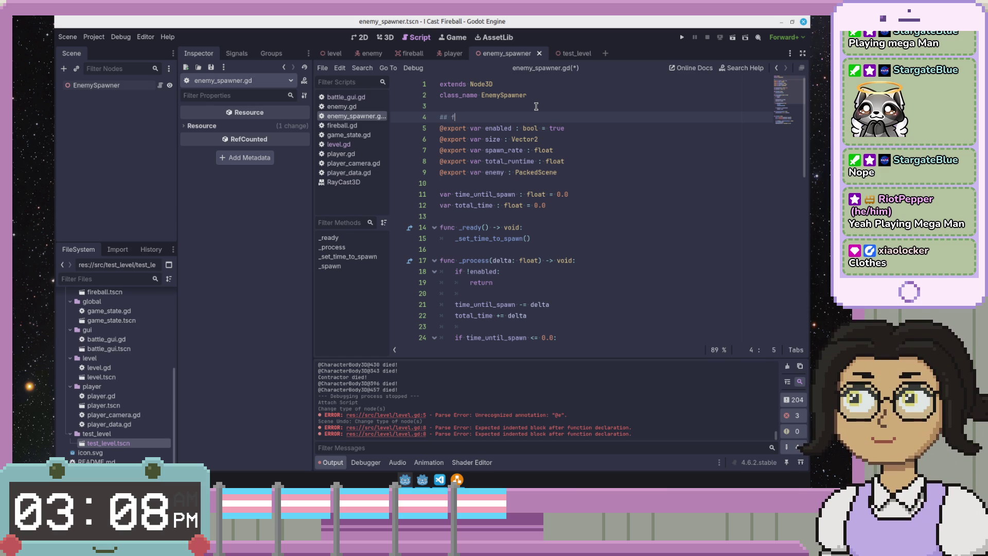
- Delete the unfinished ## comment line and add a blank line before the exported fields
key(BackSpace)
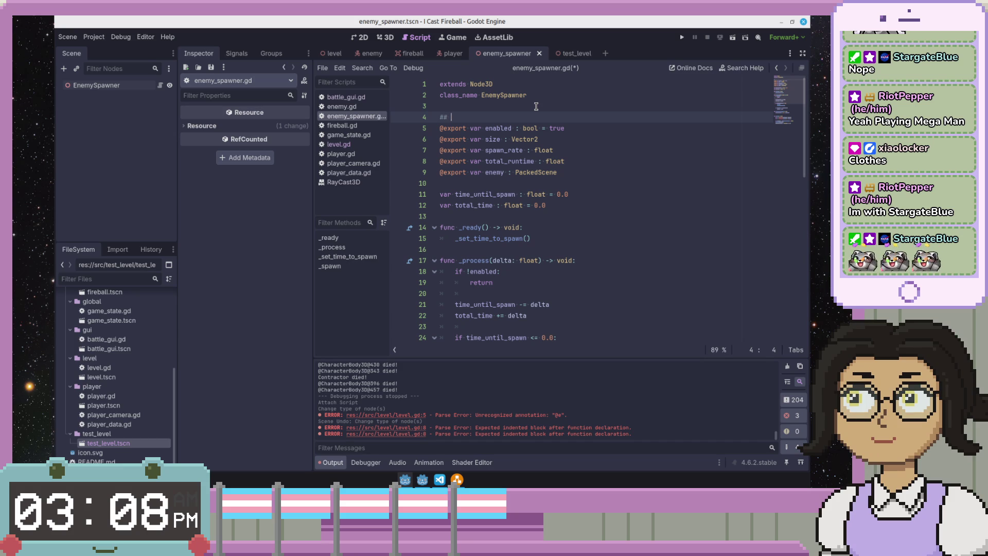
text(If t)
key(BackSpace)
key(BackSpace)
key(BackSpace)
key(Return)
key(ctrl+s)
key(Down)
key(Down)
key(Down)
key(Down)
- Add a blank line after the exported fields and save enemy_spawner.gd
key(Return)
key(Up)
key(Up)
key(Up)
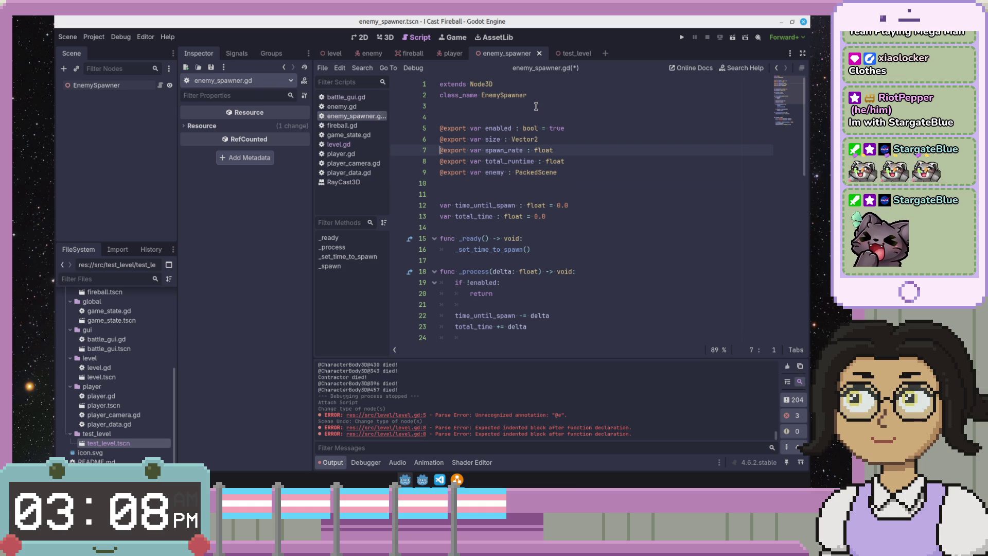
key(Down)
key(Down)
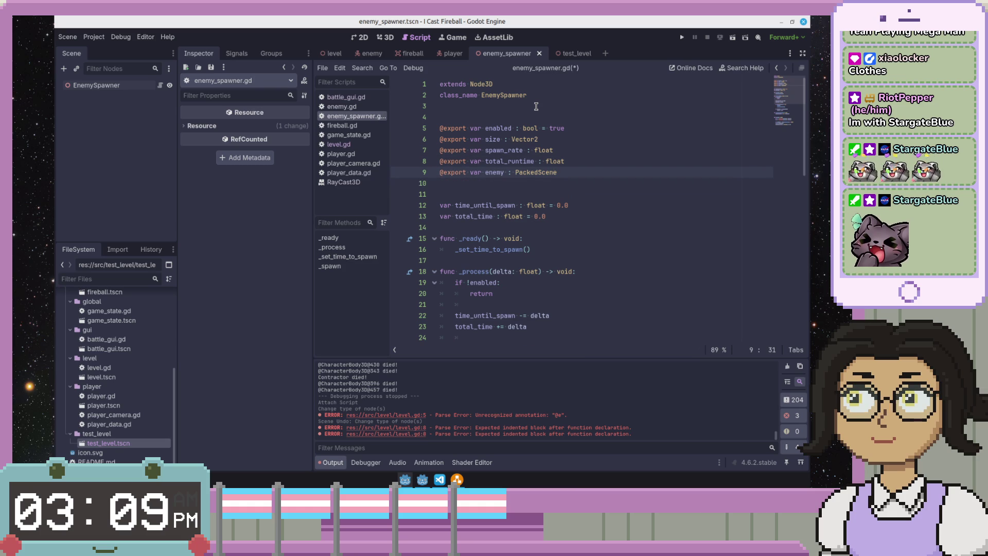
key(Down)
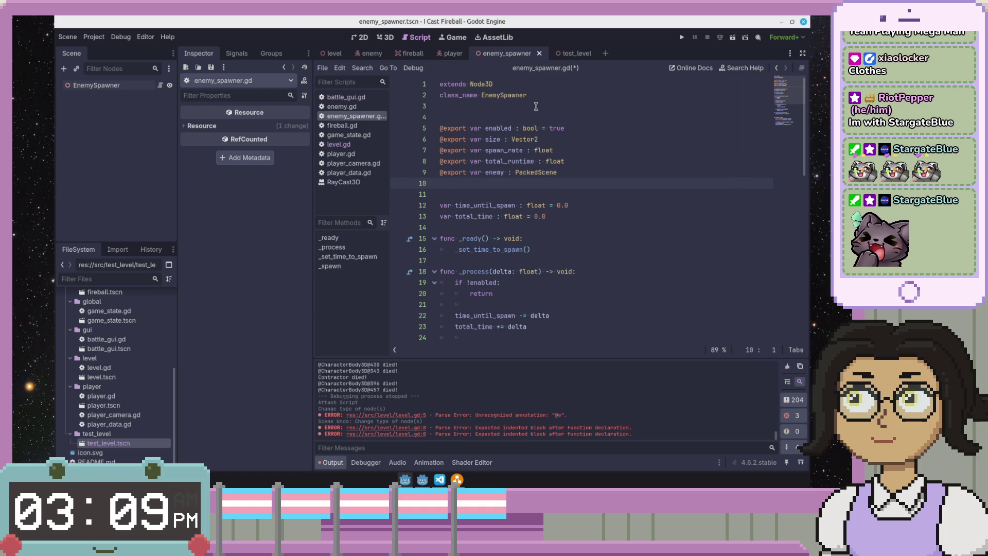
key(ctrl+s)
click(551, 205)
click(568, 228)
scroll(569, 228, down, 1)
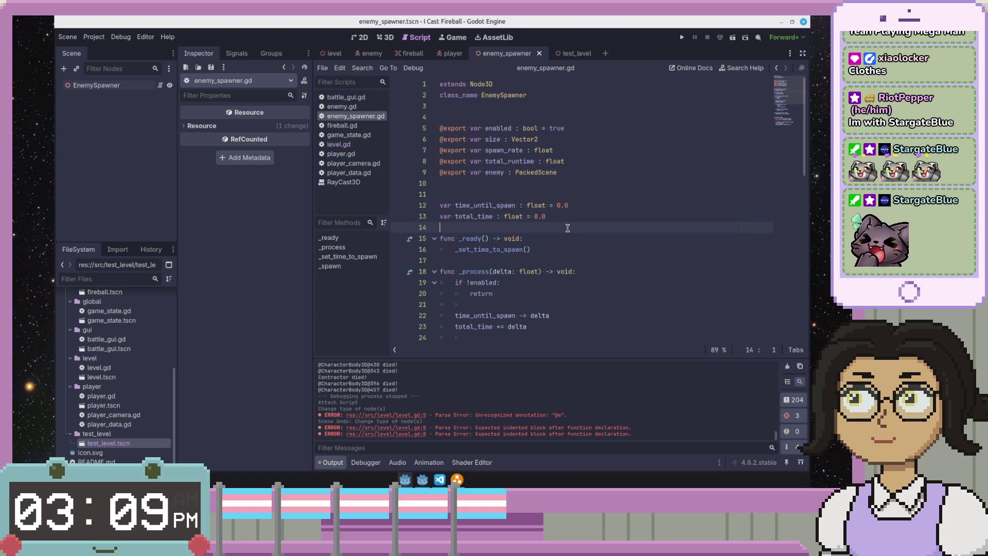
click(541, 171)
click(566, 172)
click(595, 182)
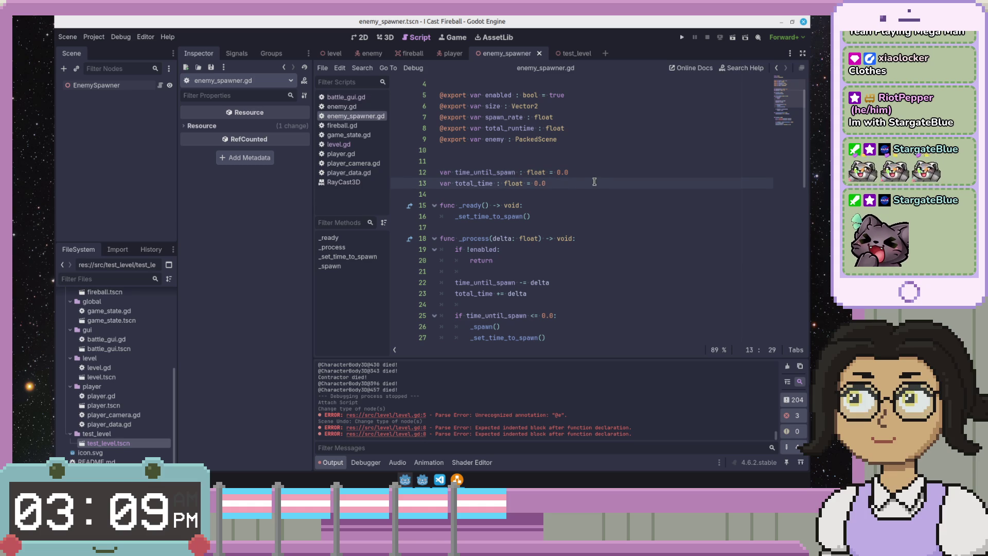
scroll(594, 181, up, 1)
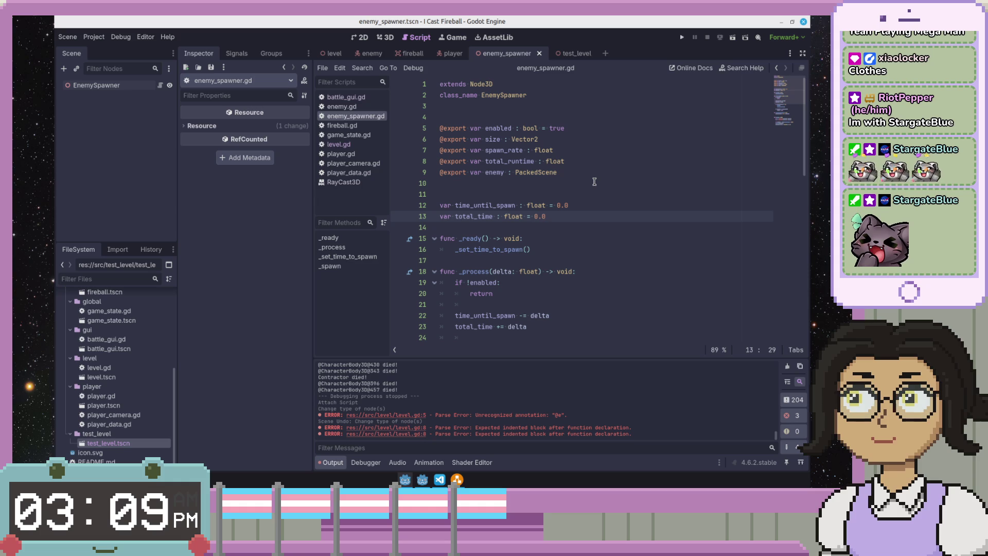
scroll(595, 182, down, 2)
scroll(594, 182, down, 3)
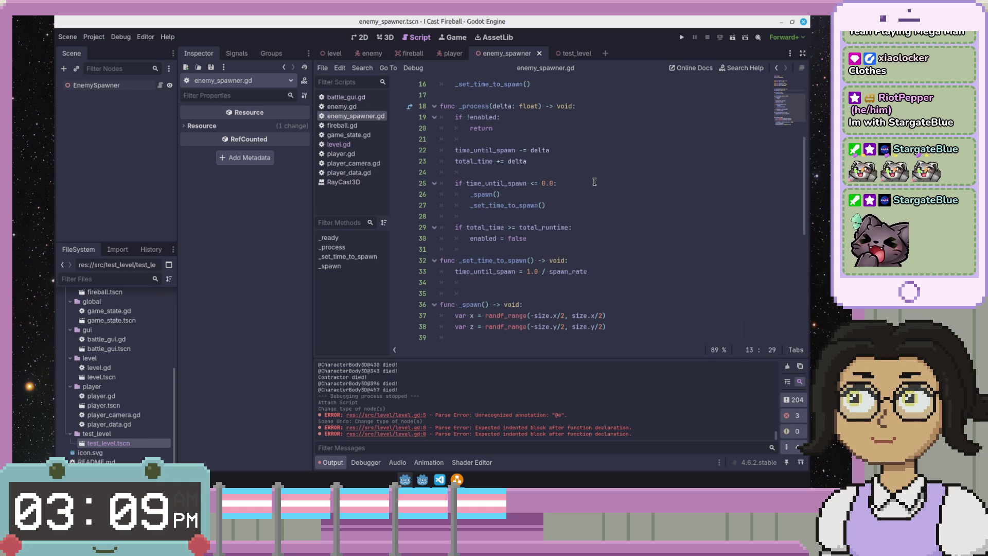
scroll(595, 182, up, 2)
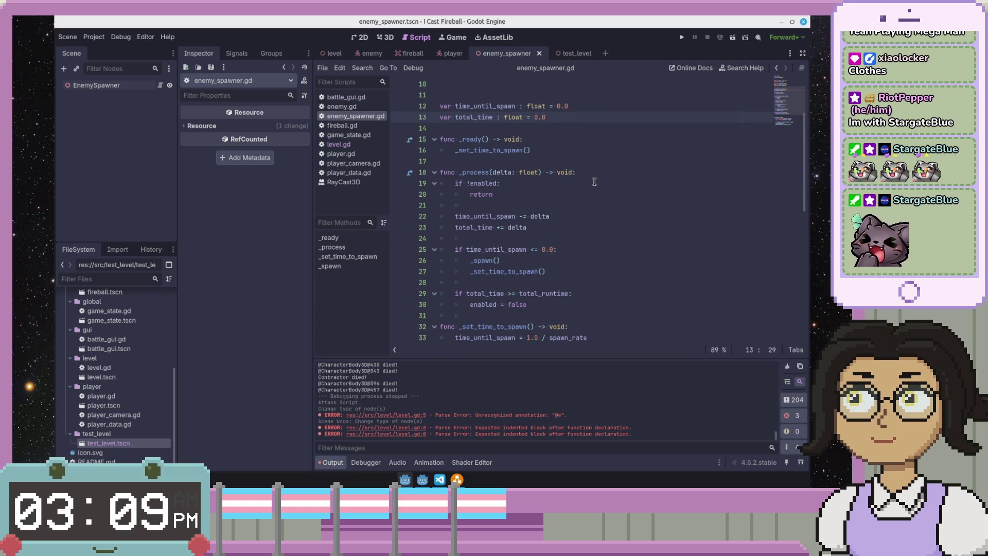
click(494, 216)
scroll(571, 211, up, 3)
scroll(571, 211, down, 2)
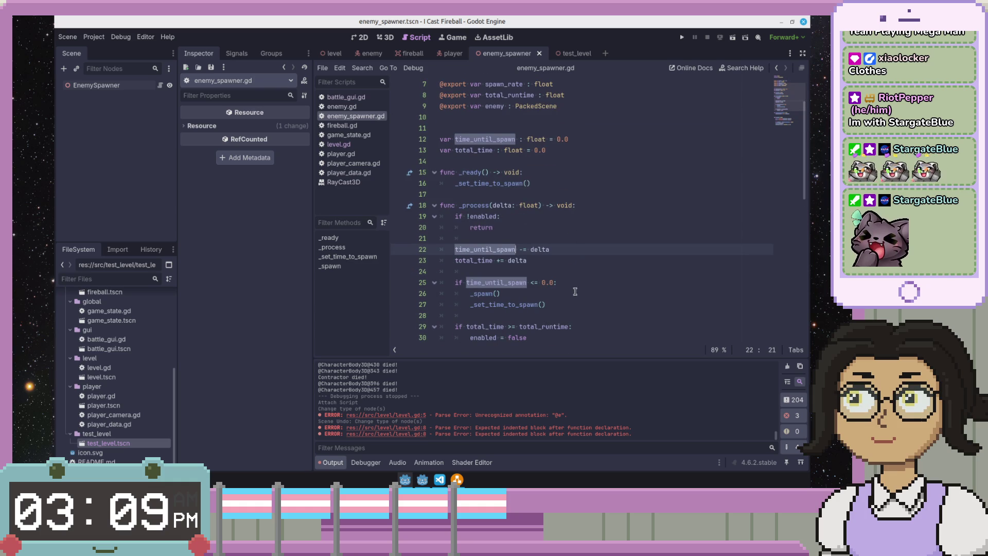
click(493, 293)
scroll(564, 292, down, 4)
click(564, 292)
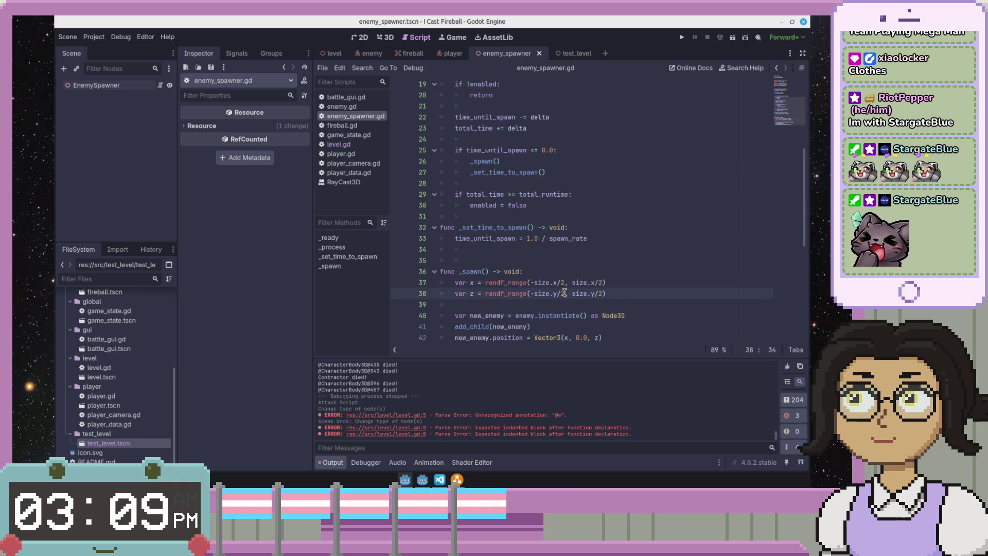
scroll(576, 301, down, 2)
scroll(576, 301, up, 2)
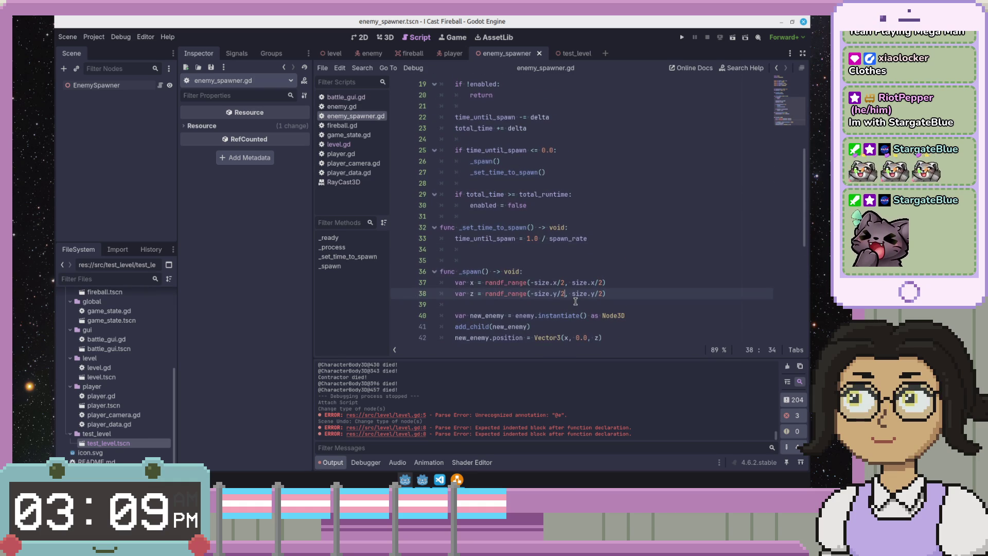
click(498, 239)
double_click(503, 228)
scroll(530, 224, up, 5)
scroll(558, 219, down, 1)
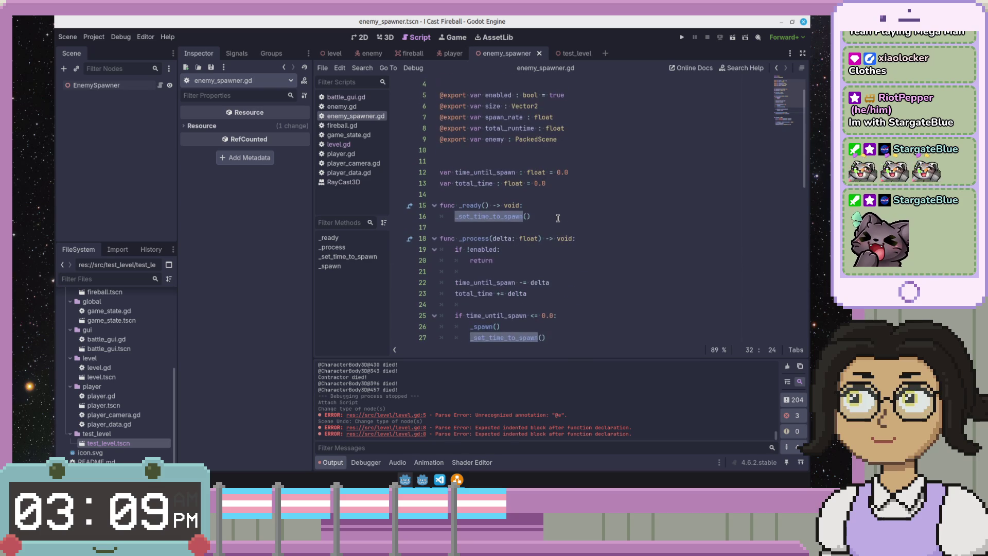
scroll(558, 218, down, 4)
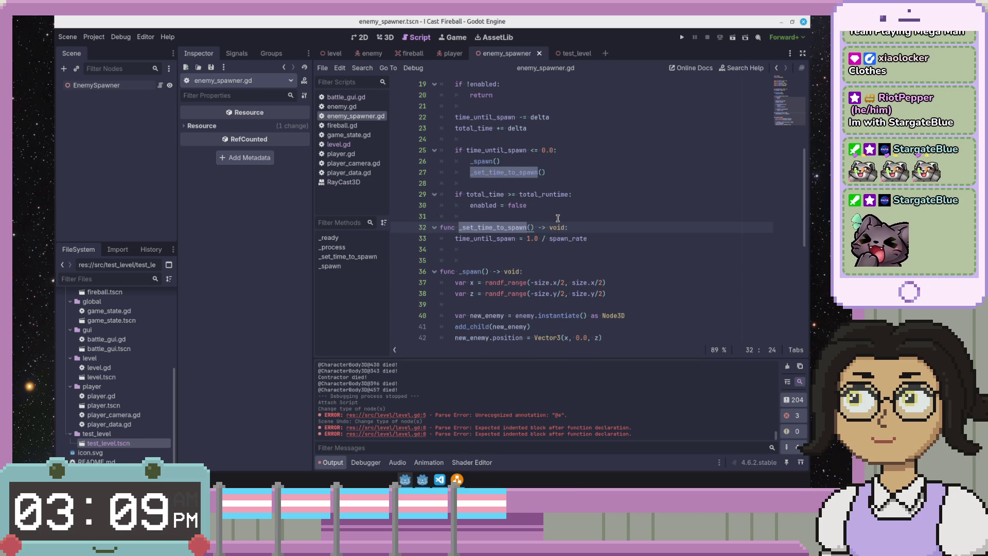
click(527, 238)
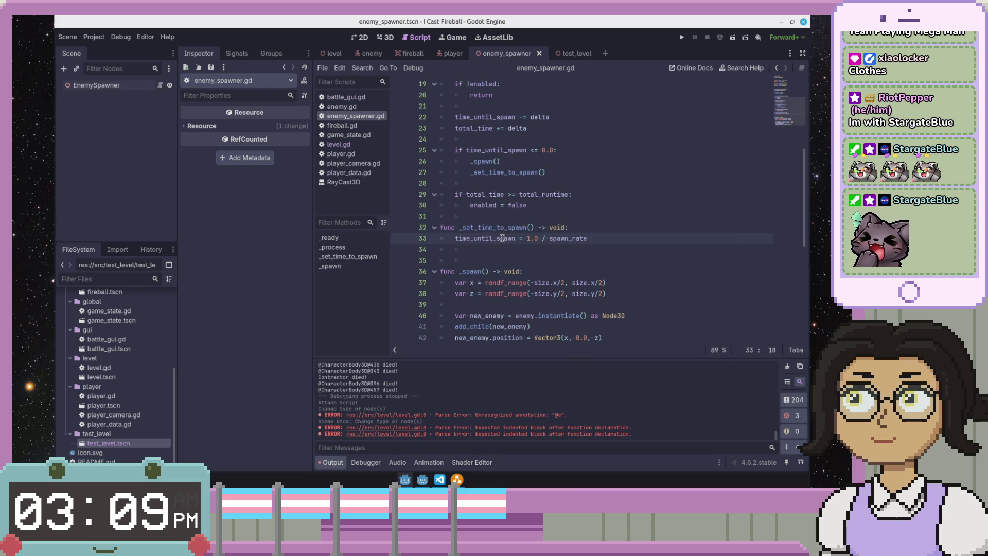
scroll(526, 238, up, 2)
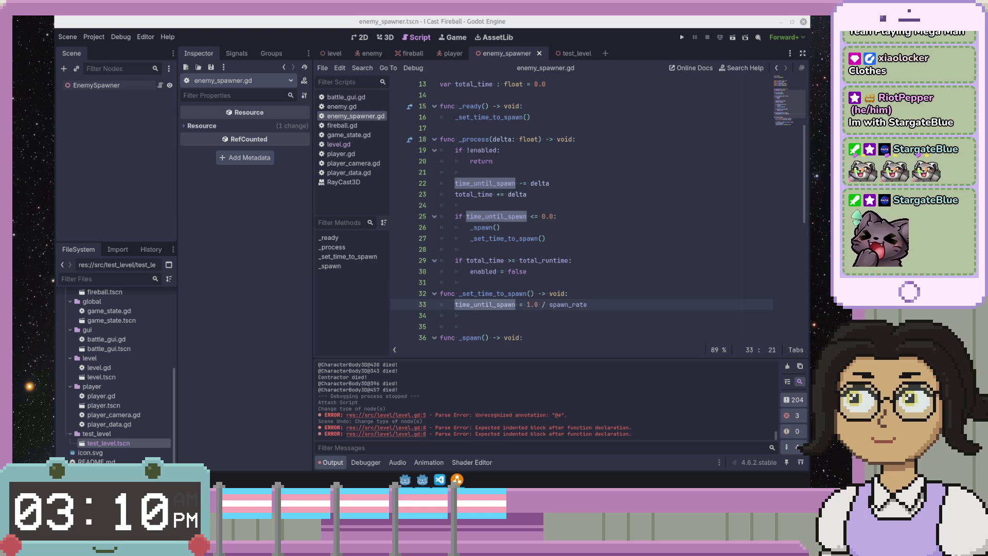
click(545, 270)
scroll(545, 270, up, 4)
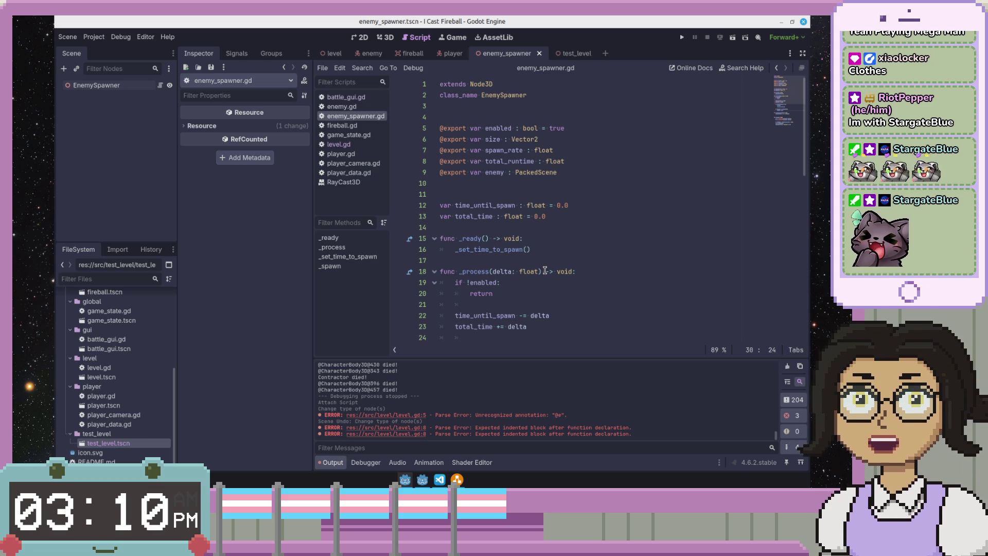
scroll(544, 270, down, 5)
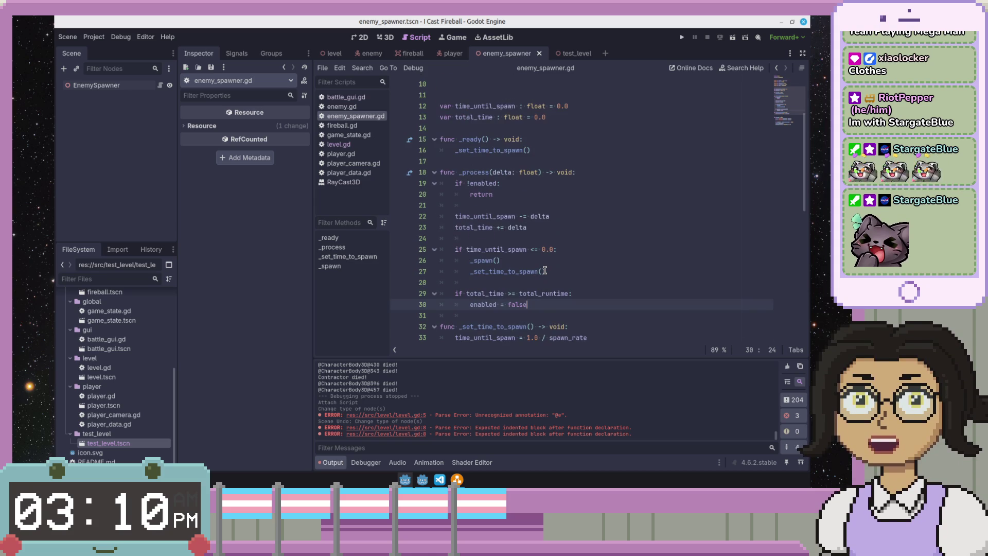
scroll(545, 270, down, 2)
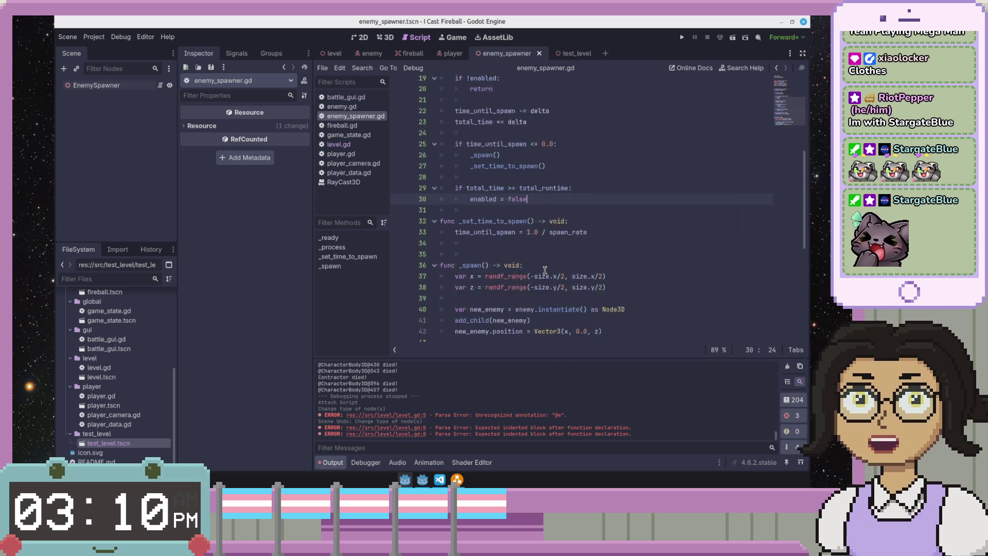
click(645, 294)
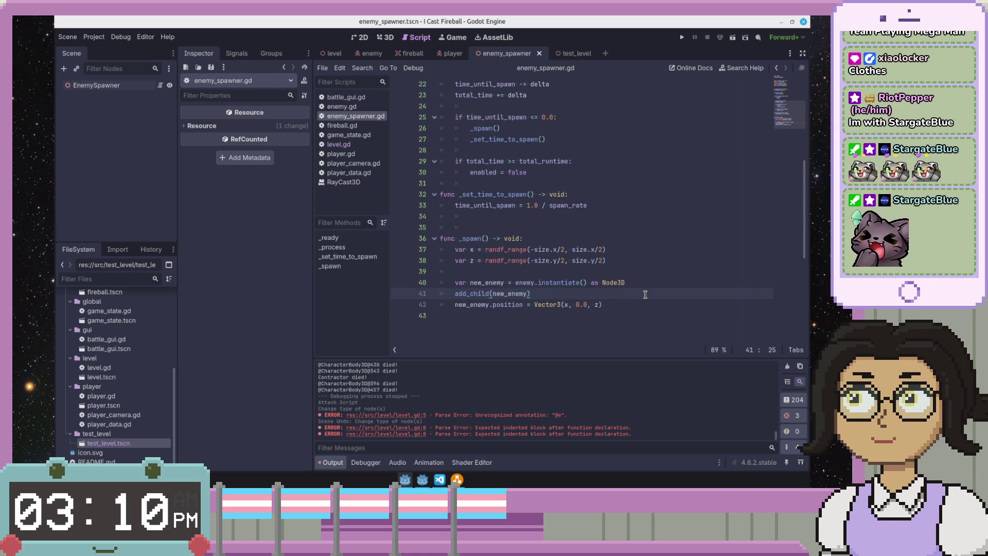
scroll(644, 294, down, 2)
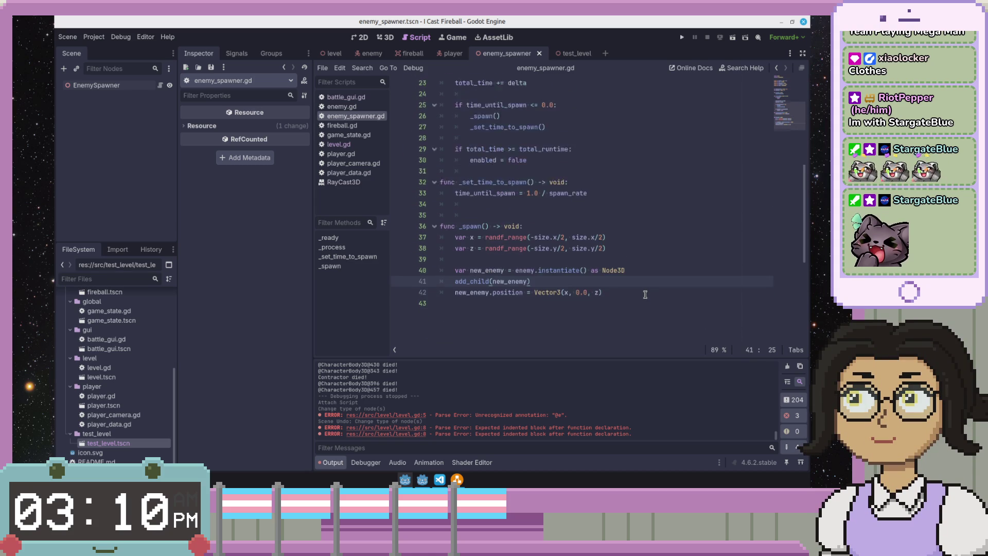
scroll(645, 294, up, 4)
click(558, 168)
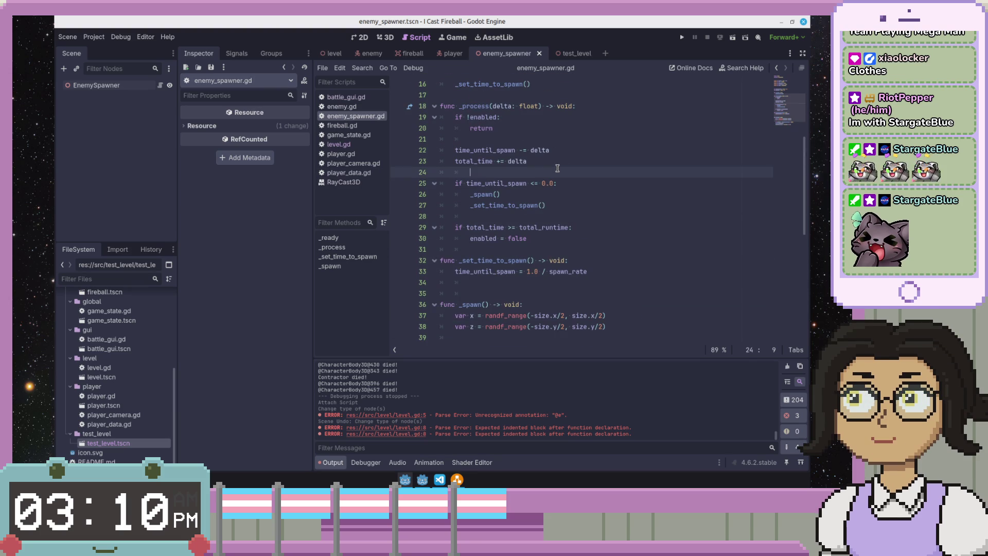
scroll(557, 169, up, 4)
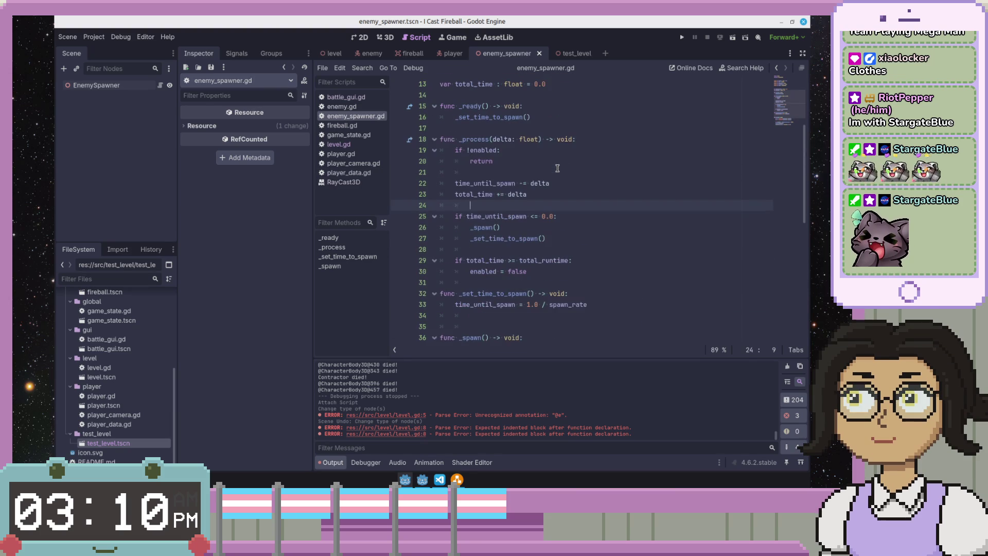
scroll(557, 169, up, 1)
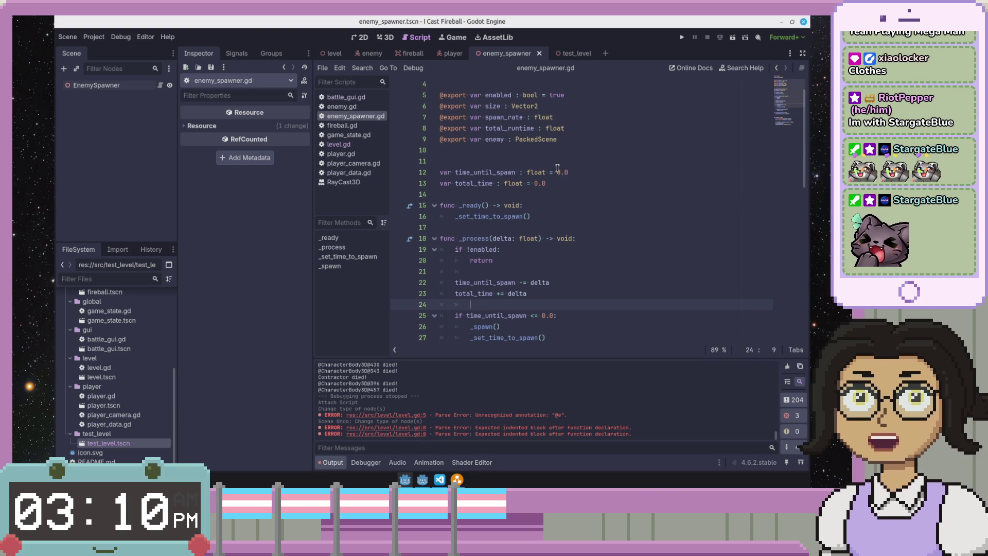
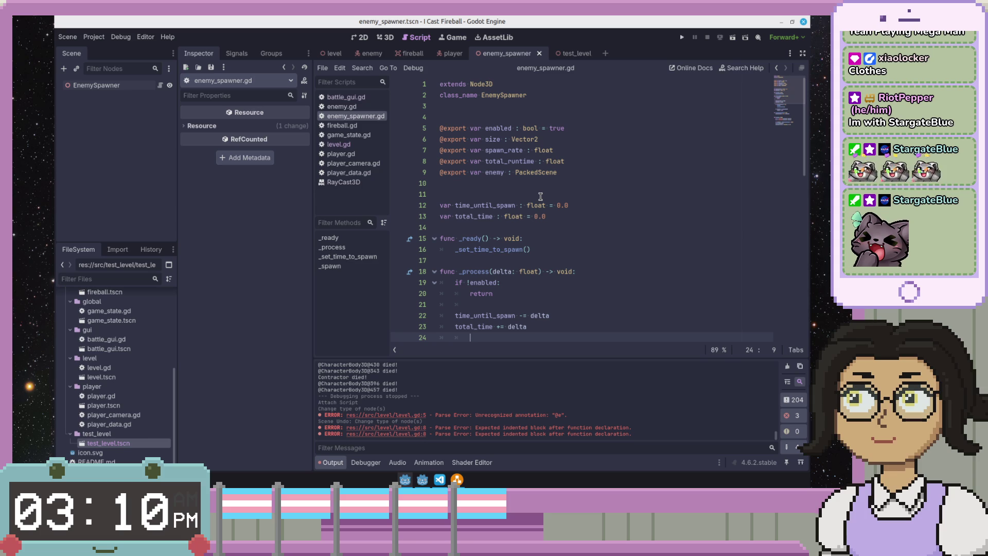
- Review the total_runtime and time_until_spawn variables, then place the caret on blank line 31
double_click(499, 163)
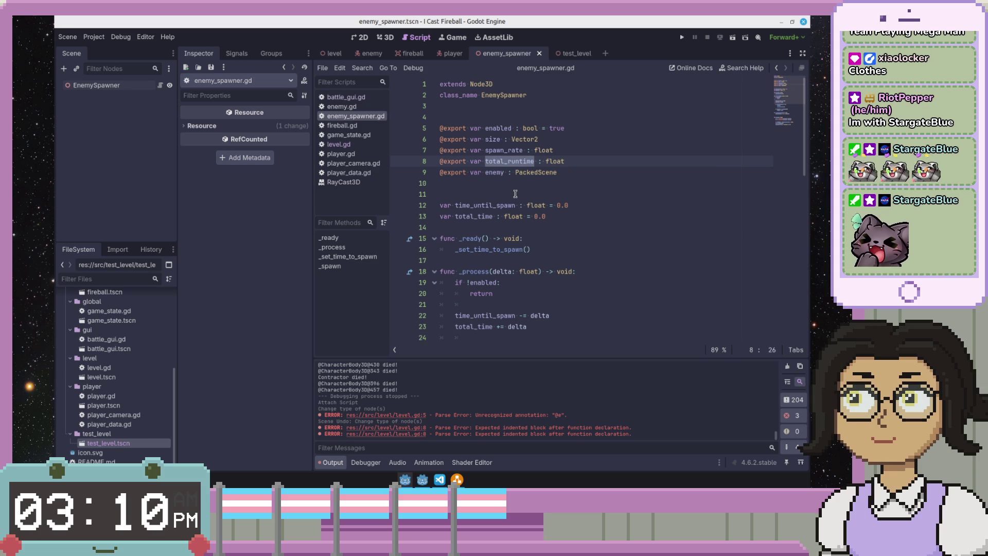
scroll(515, 193, down, 6)
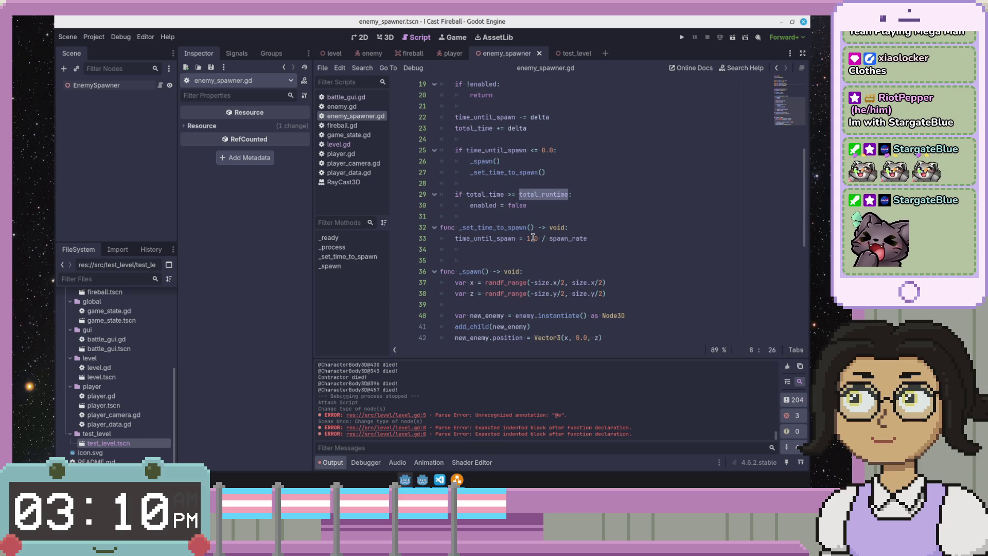
click(586, 204)
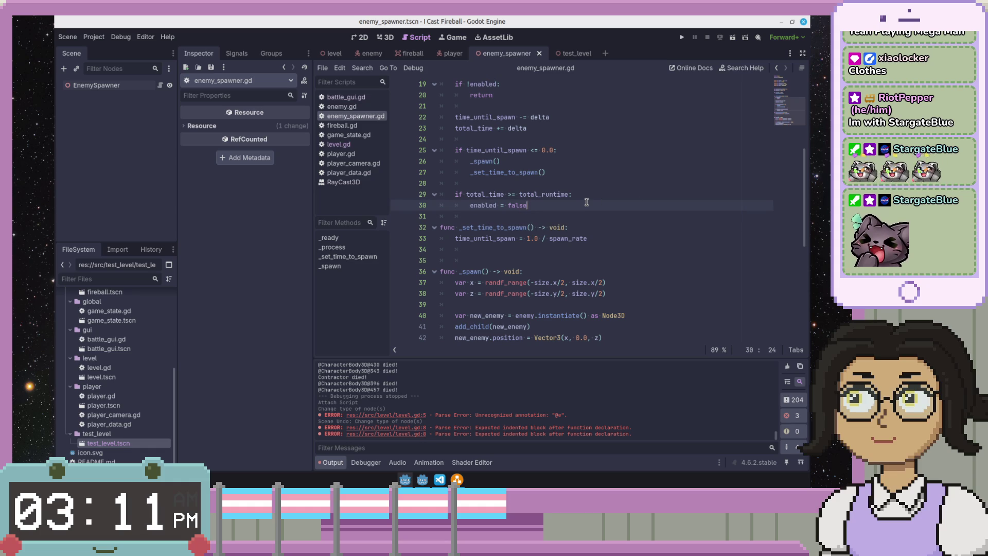
scroll(587, 202, down, 2)
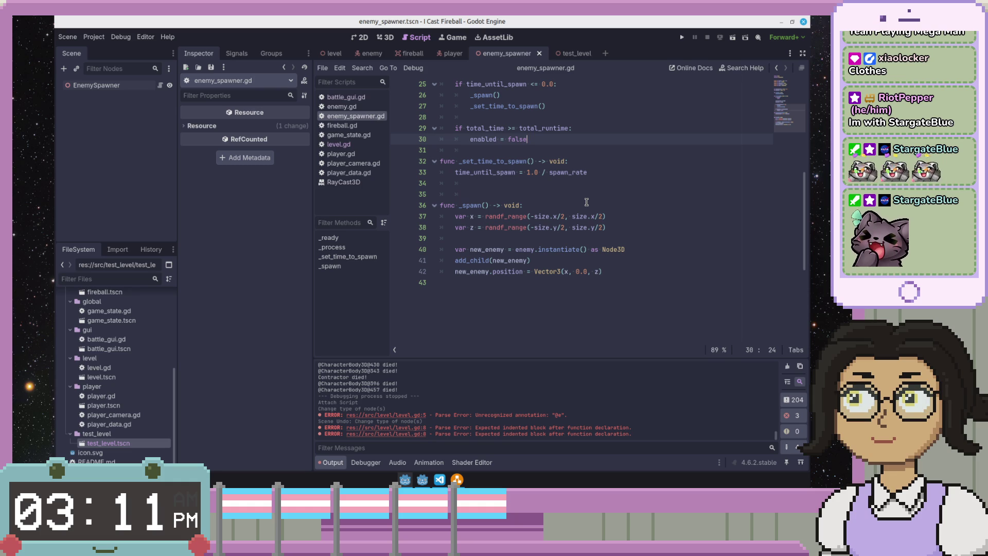
scroll(586, 202, up, 7)
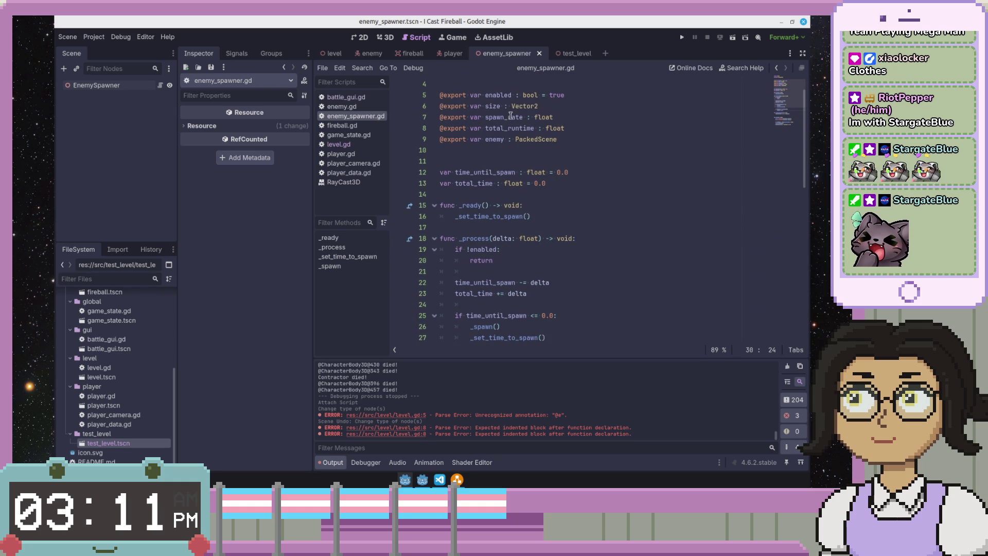
scroll(496, 94, up, 1)
double_click(489, 205)
scroll(505, 228, down, 3)
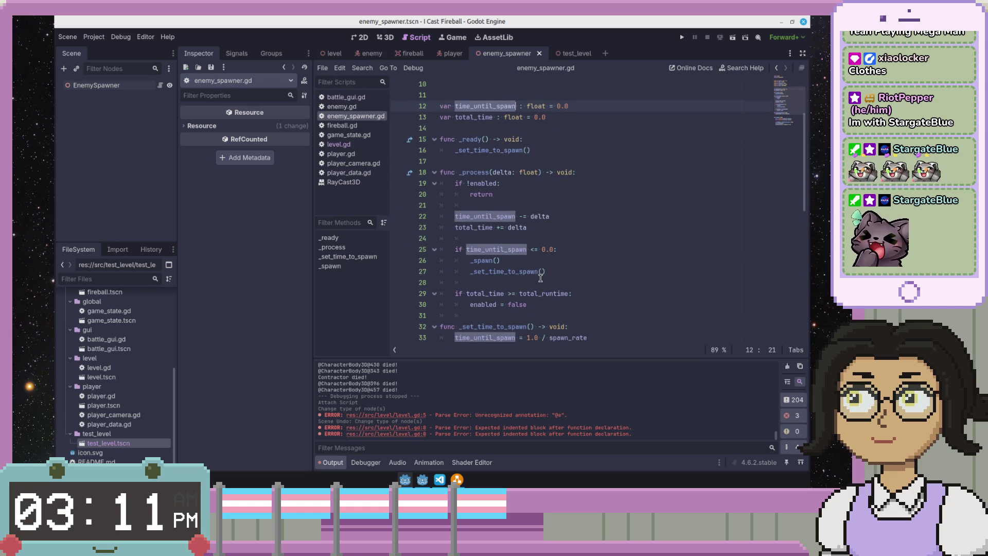
scroll(540, 278, down, 3)
scroll(540, 278, up, 1)
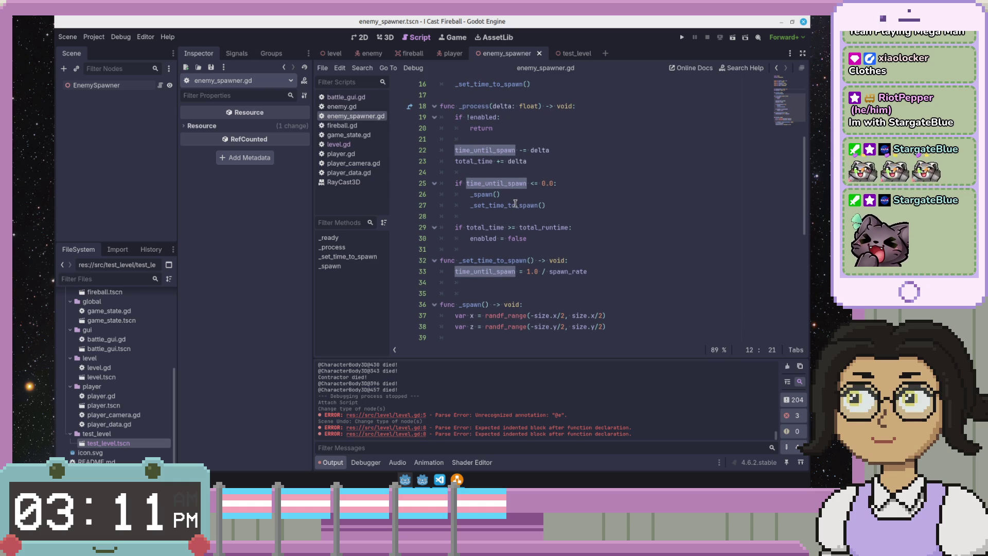
mouse_move(515, 204)
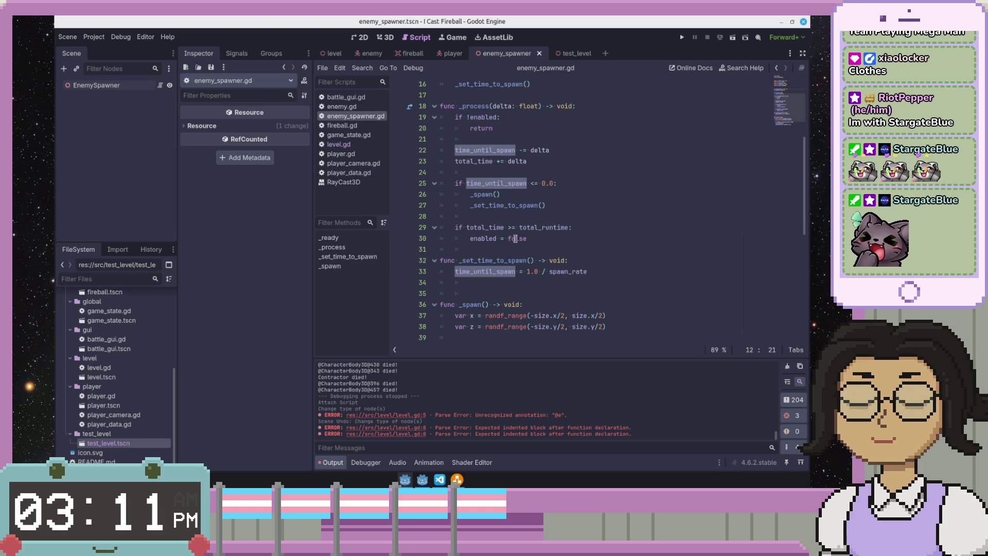
click(567, 247)
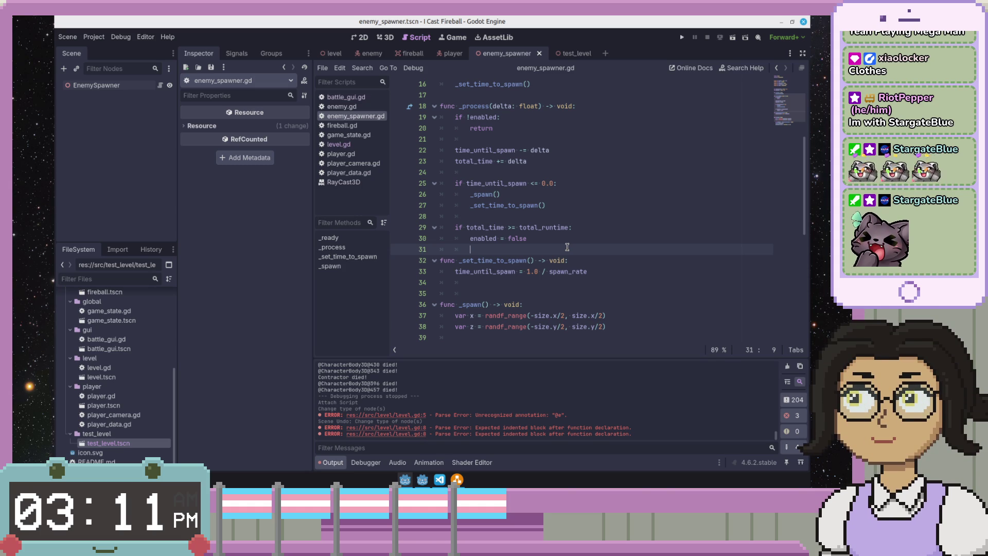
- Add blank lines before _set_time_to_spawn and remove the stray indentation from them
key(Home)
key(Down)
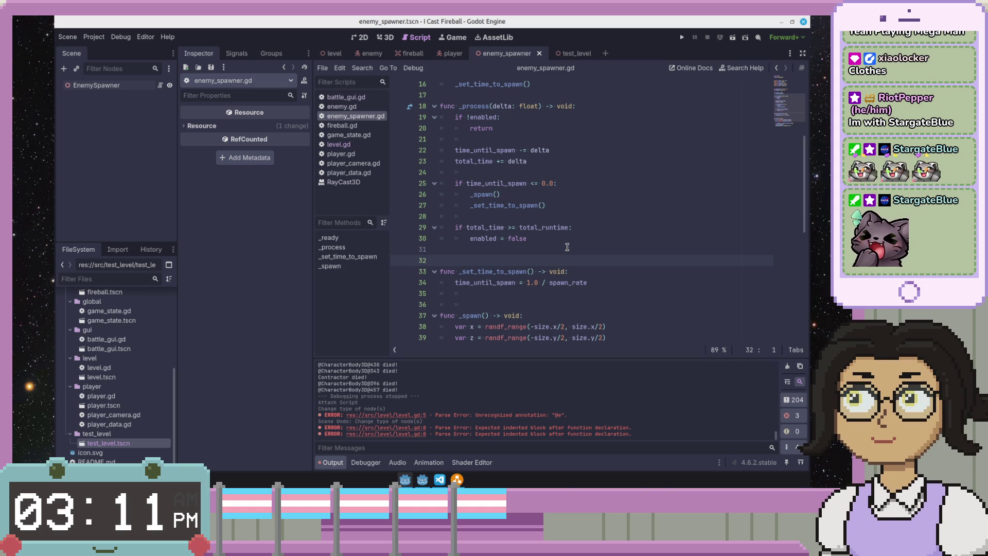
key(Return)
key(Down)
key(Down)
key(BackSpace)
key(BackSpace)
key(Up)
key(Down)
key(Down)
key(Down)
key(Up)
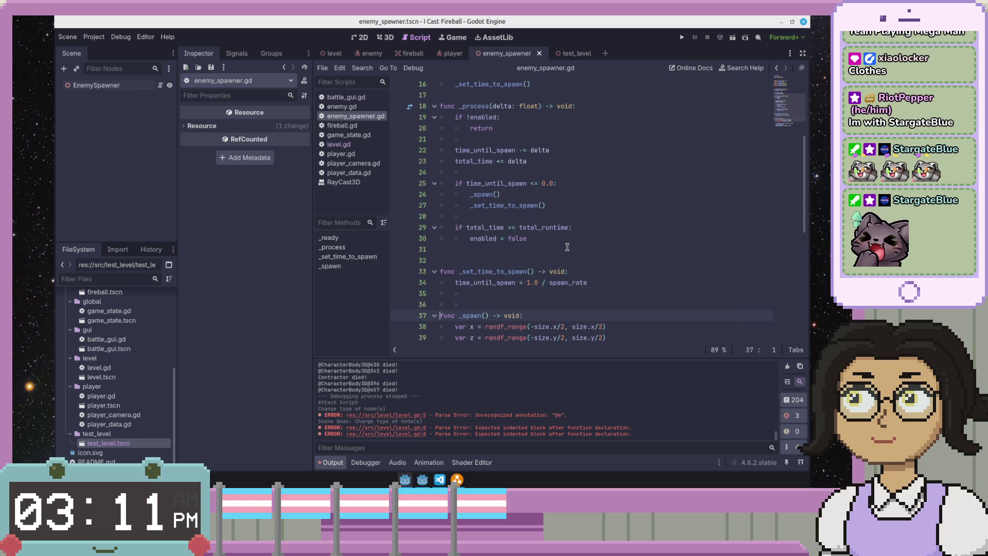
key(Up)
key(Tab)
key(shift+Up)
key(shift+Down)
key(shift+Tab)
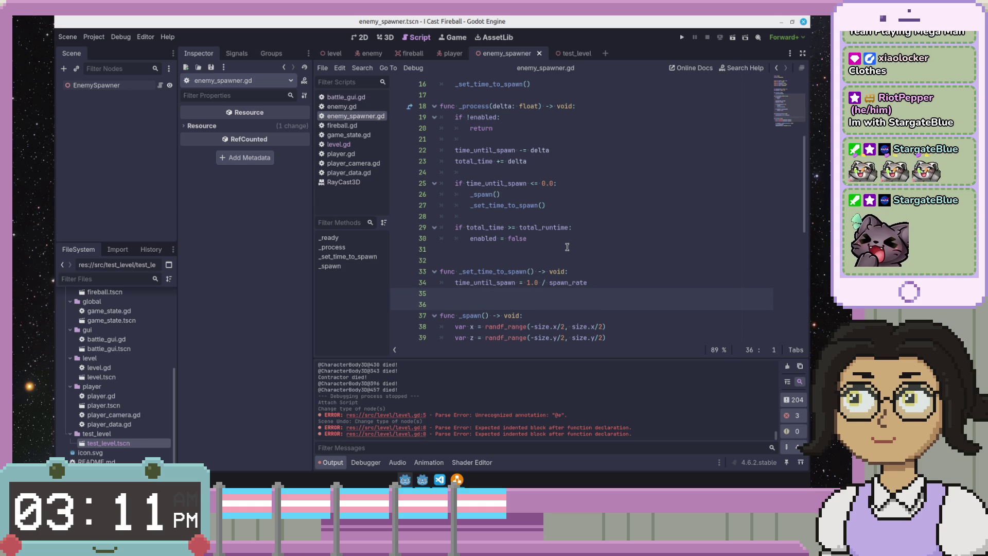
key(Escape)
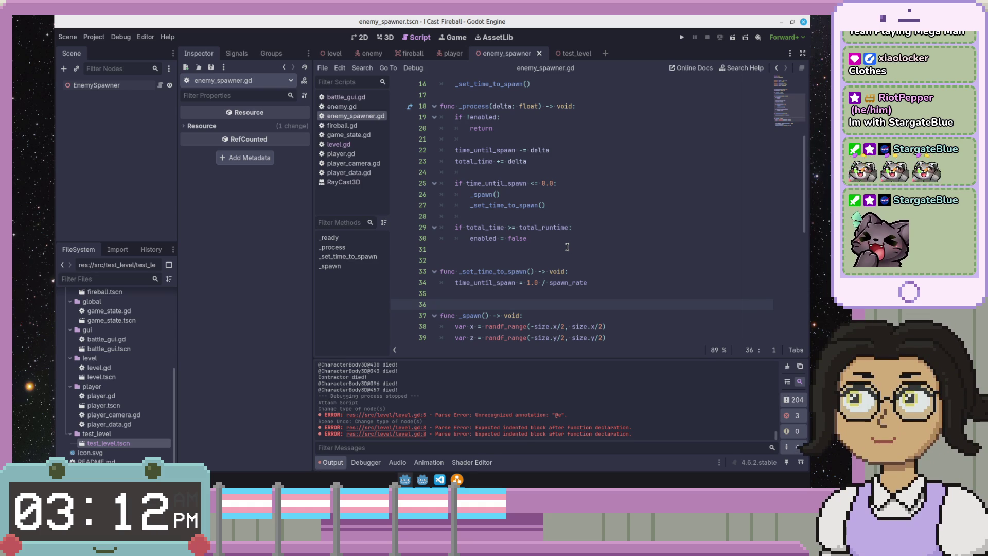
- Select the _set_time_to_spawn call and open find-and-replace for it, showing 3 matches
double_click(500, 271)
scroll(502, 268, up, 1)
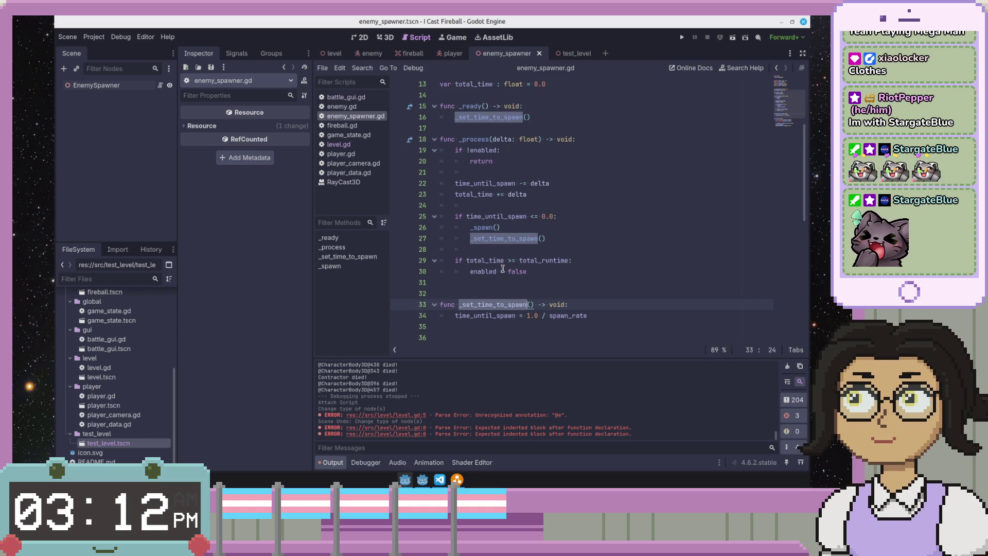
scroll(610, 257, up, 2)
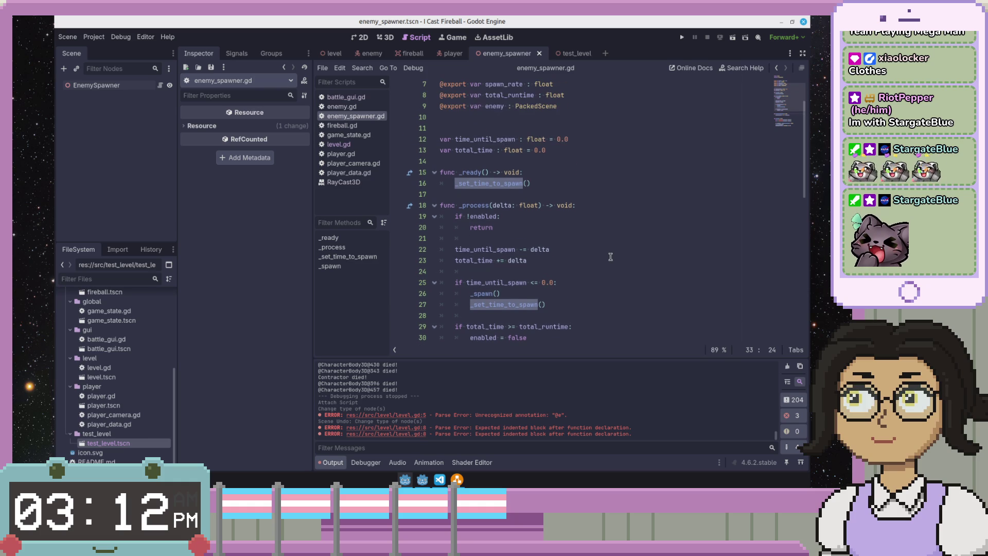
scroll(610, 256, up, 4)
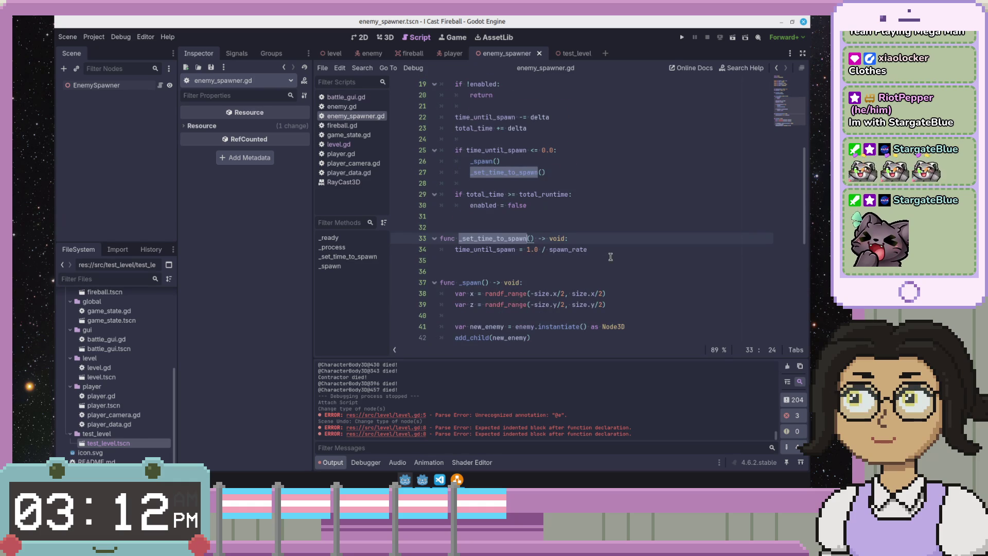
double_click(475, 203)
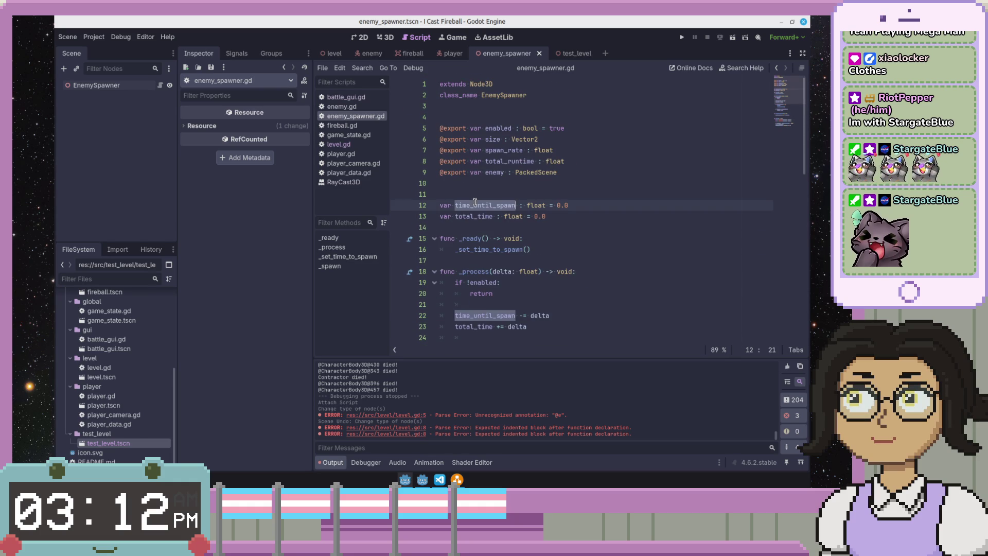
double_click(490, 251)
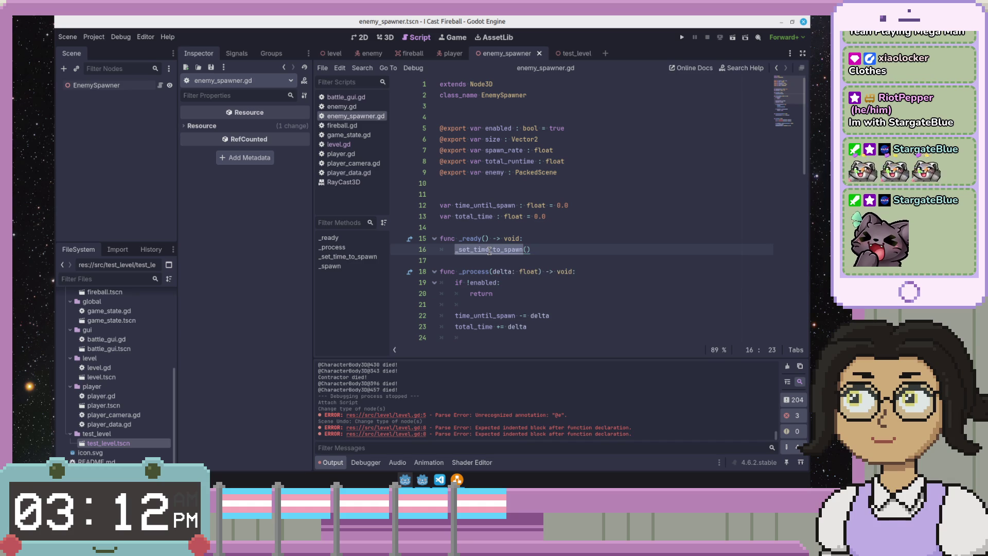
key(ctrl+r)
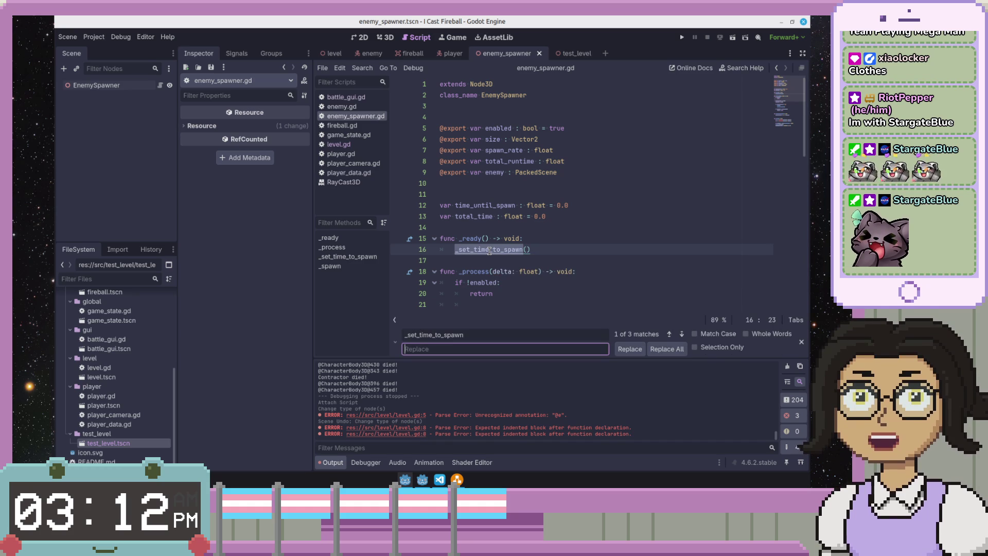
- Search for _set_time_to_spawn and enter _set_time_until_spawn as the replacement
double_click(479, 207)
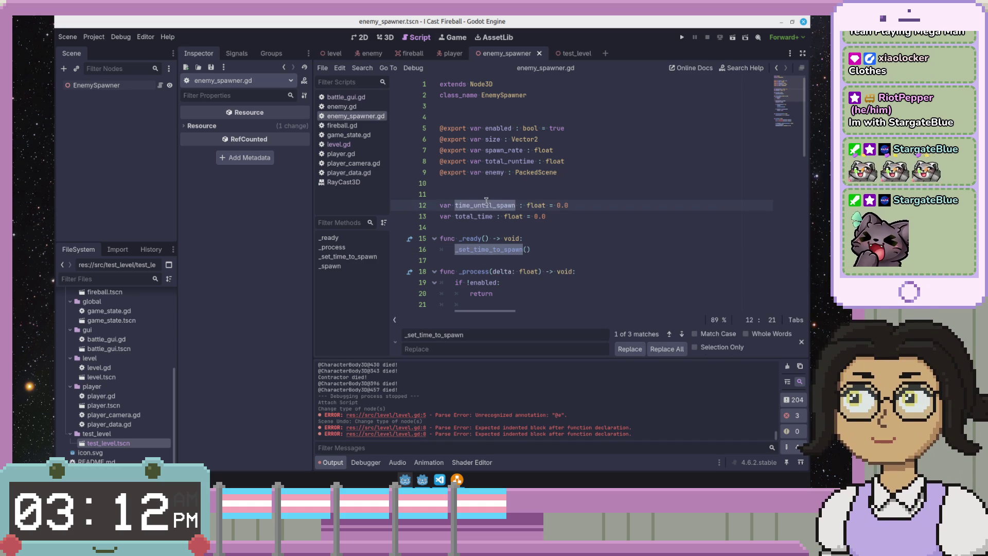
scroll(486, 201, down, 2)
double_click(489, 183)
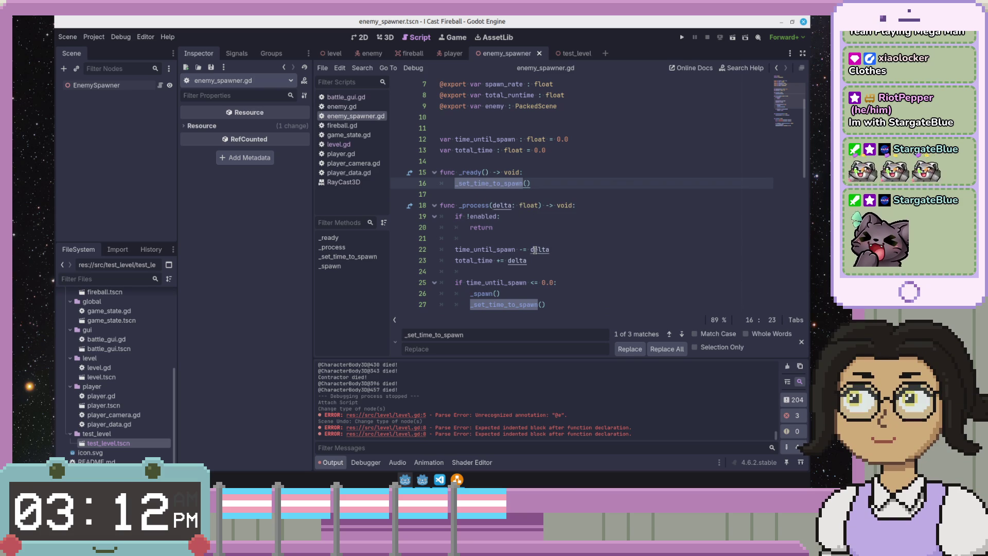
key(ctrl+f)
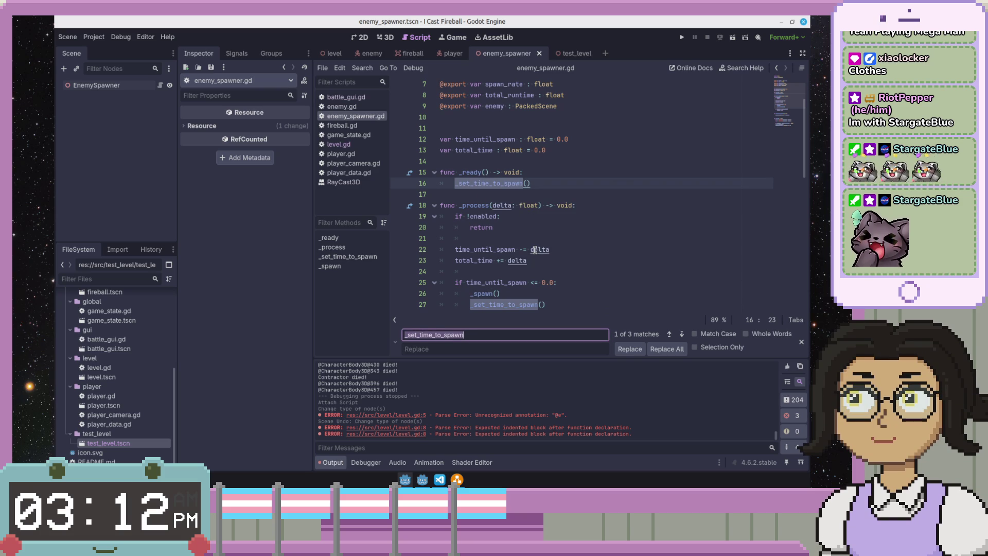
key(Home)
key(Right)
key(Right)
key(Right)
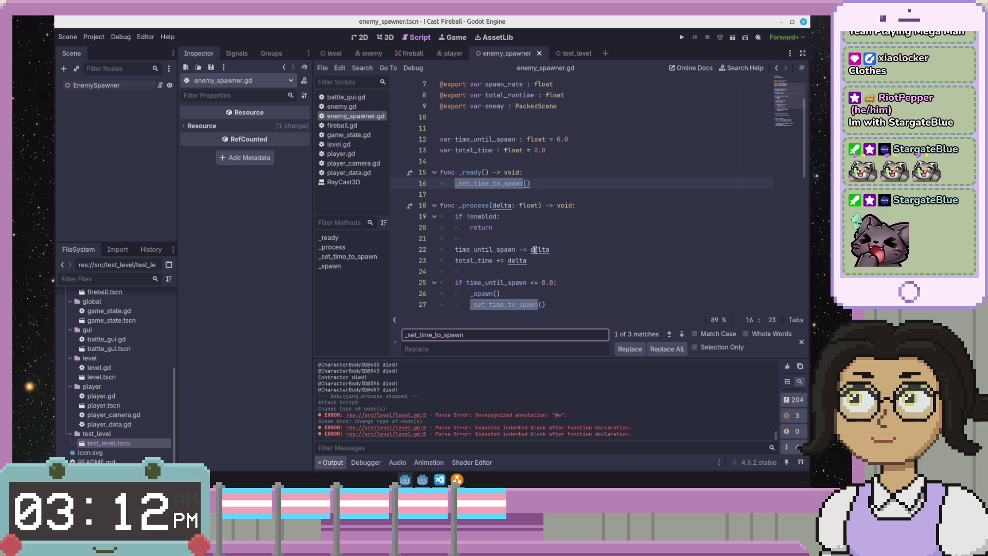
text(until)
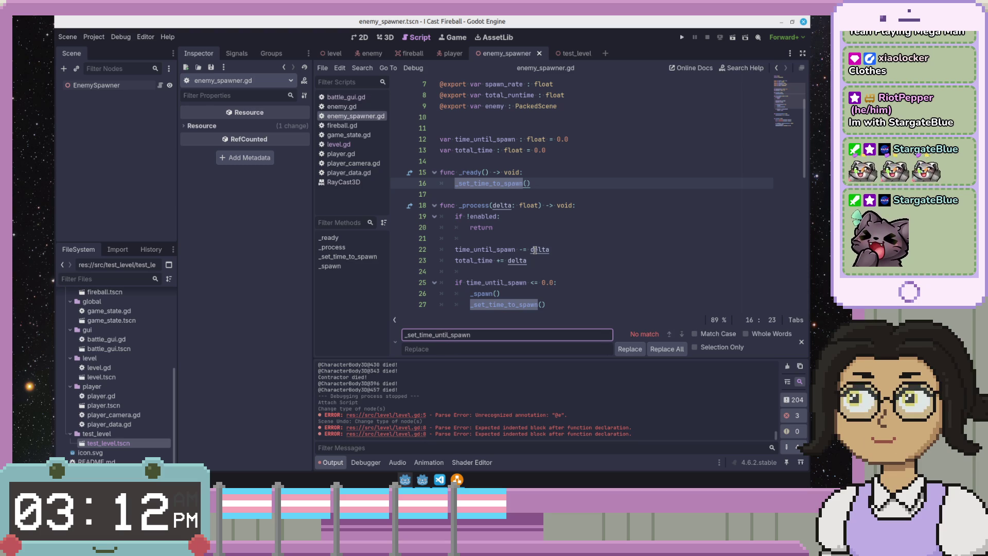
key(BackSpace)
key(BackSpace)
key(BackSpace)
text(to)
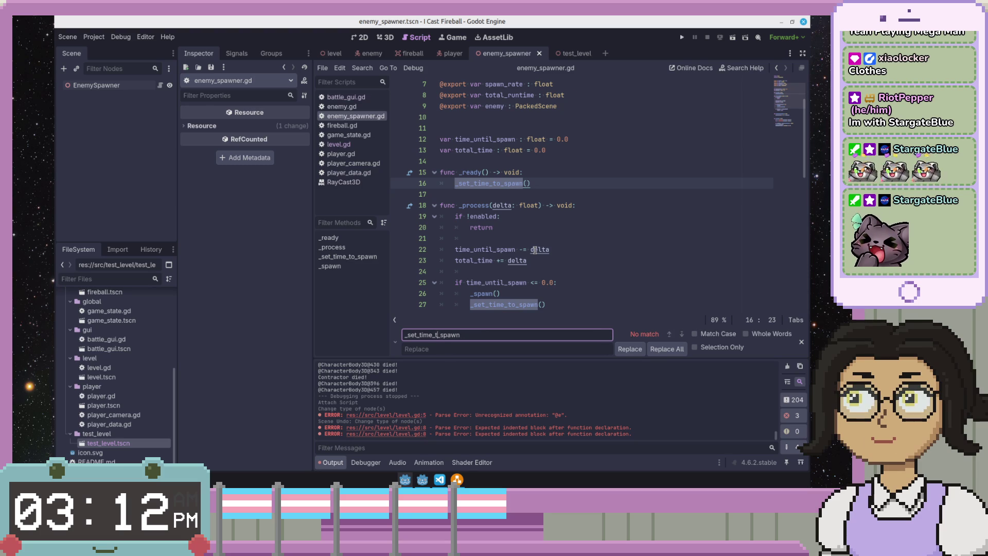
key(Tab)
text(time)
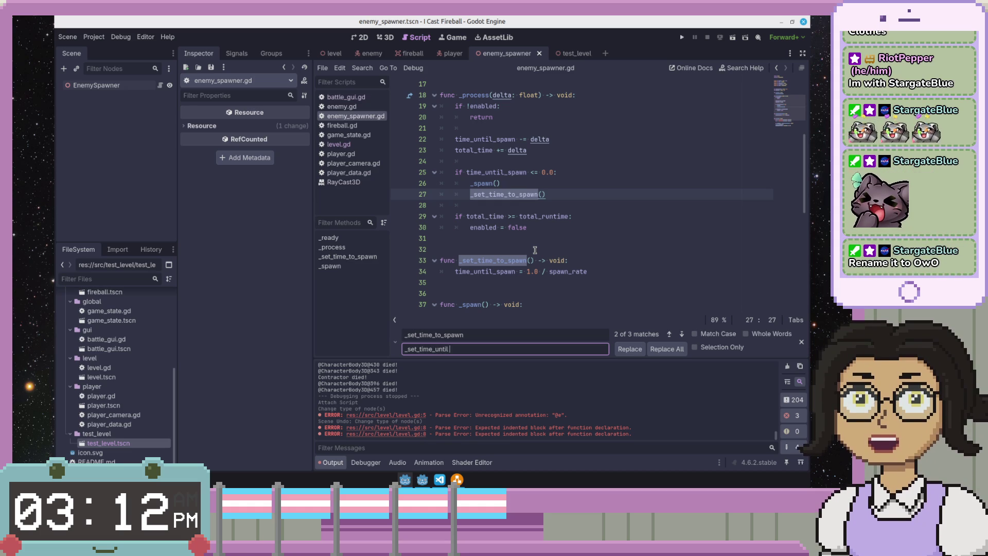
text(awn)
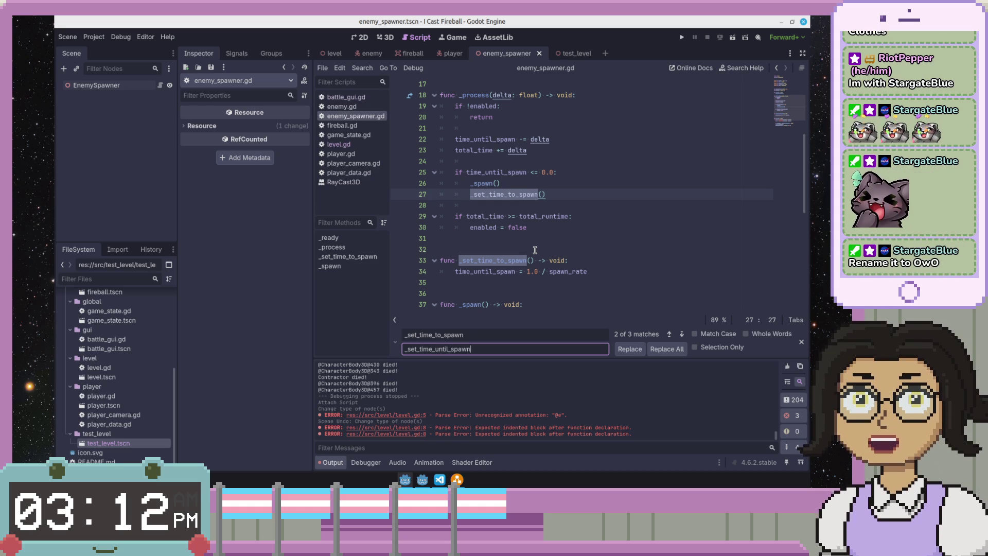
- Replace all three _set_time_to_spawn occurrences with _set_time_until_spawn
scroll(541, 236, down, 2)
click(550, 219)
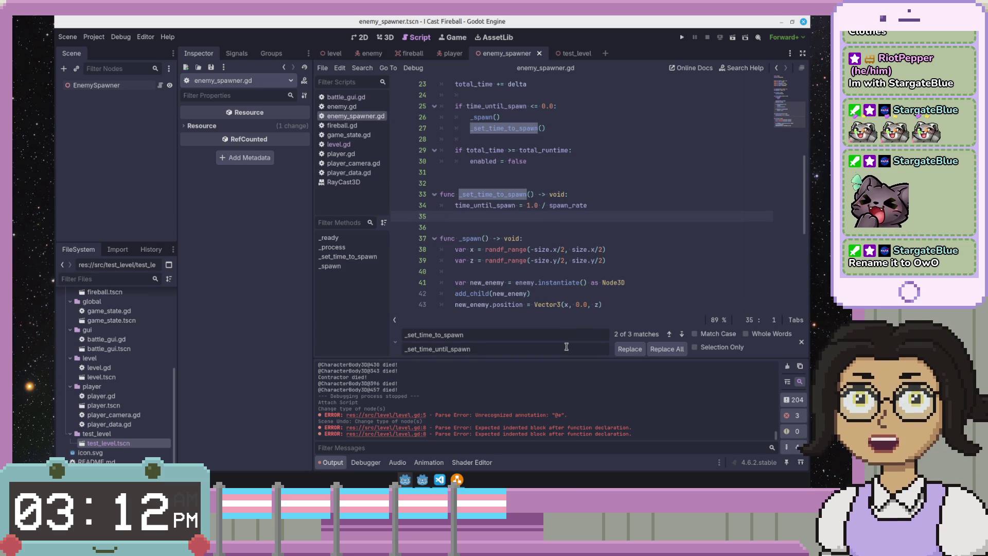
click(570, 295)
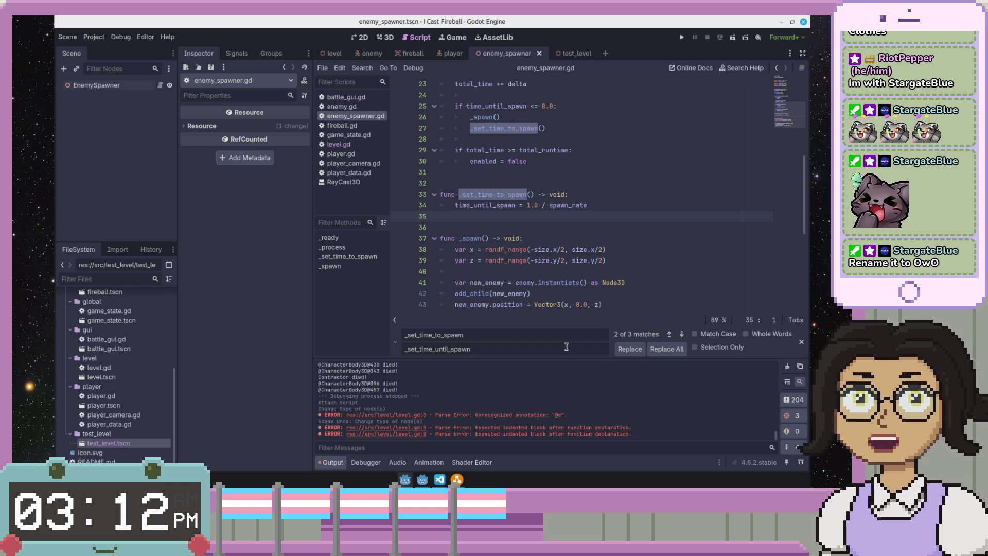
click(634, 237)
click(662, 226)
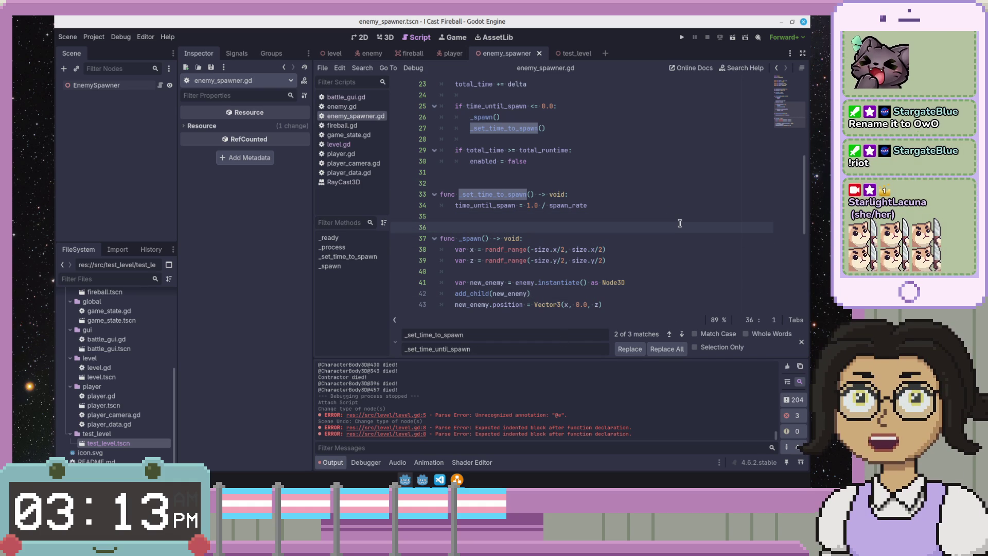
click(625, 201)
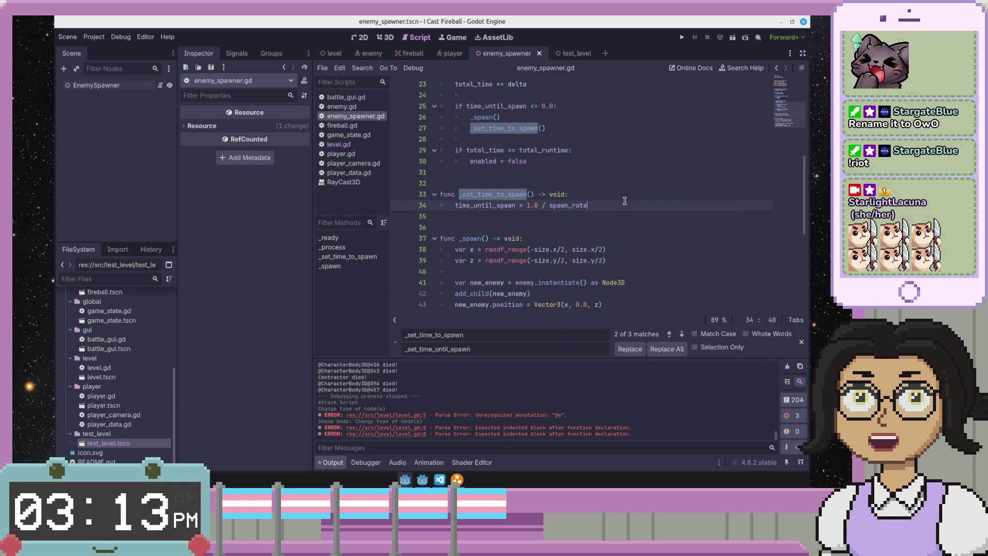
scroll(592, 264, down, 2)
scroll(592, 264, up, 5)
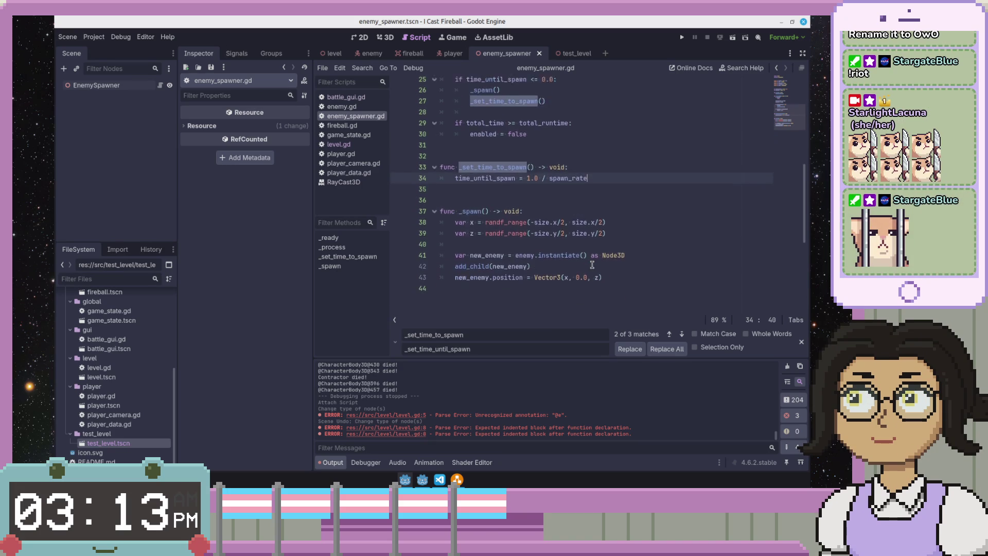
key(Down)
click(606, 247)
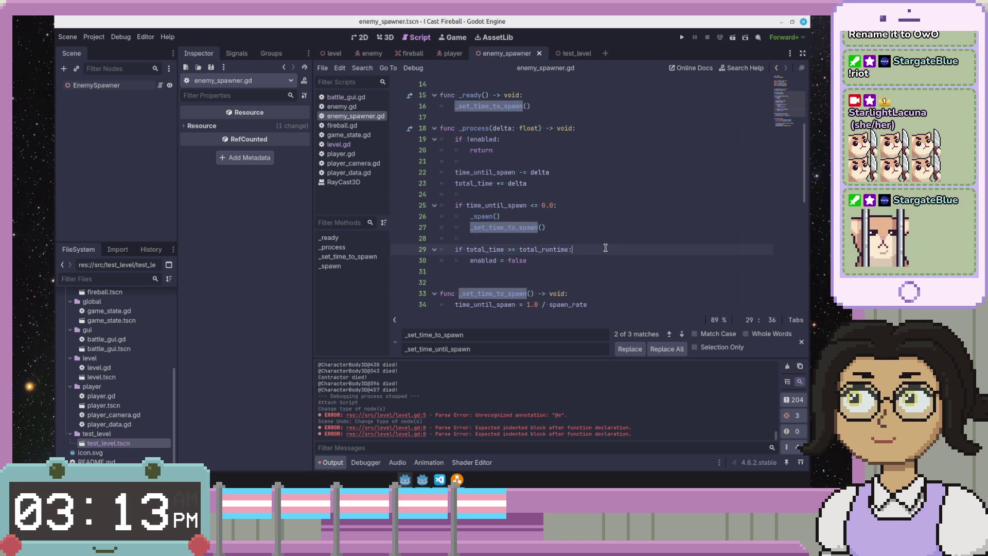
click(667, 349)
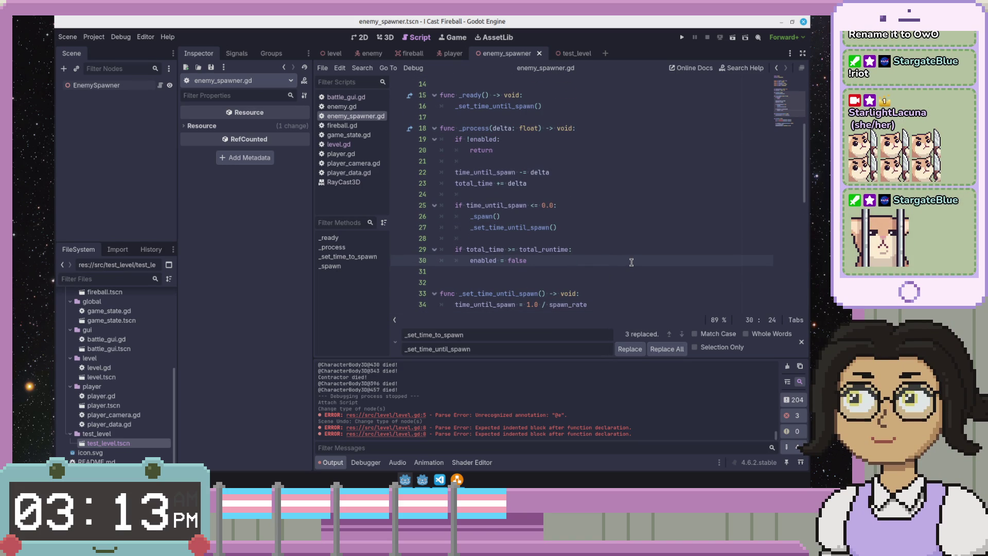
- Check the renamed call in _process and the time_until_spawn countdown line
click(546, 217)
click(493, 173)
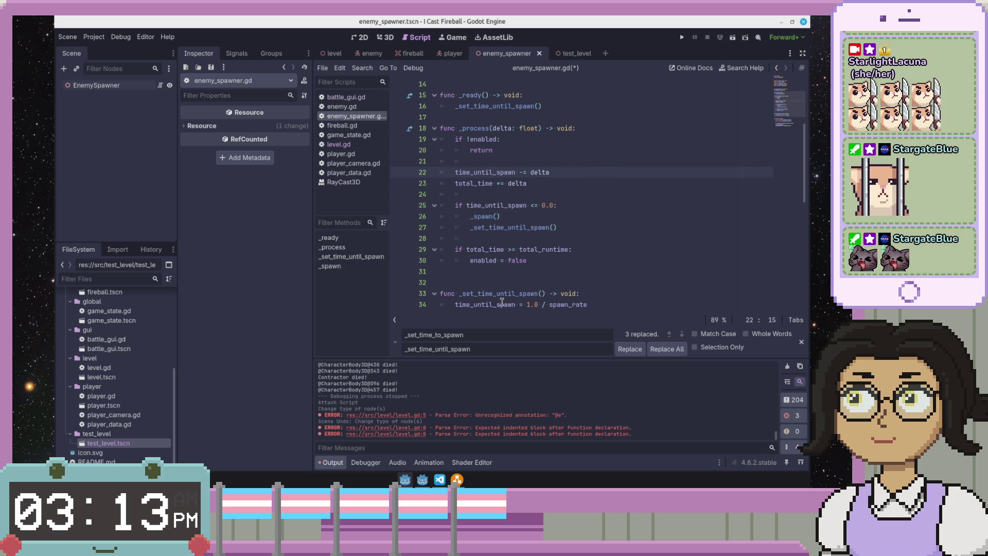
mouse_move(502, 302)
scroll(514, 287, down, 3)
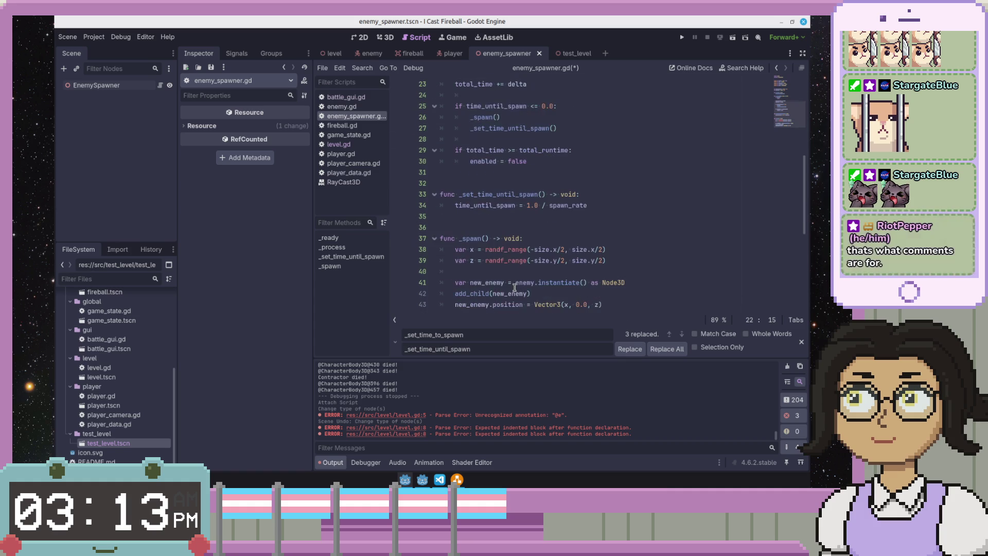
scroll(515, 287, up, 2)
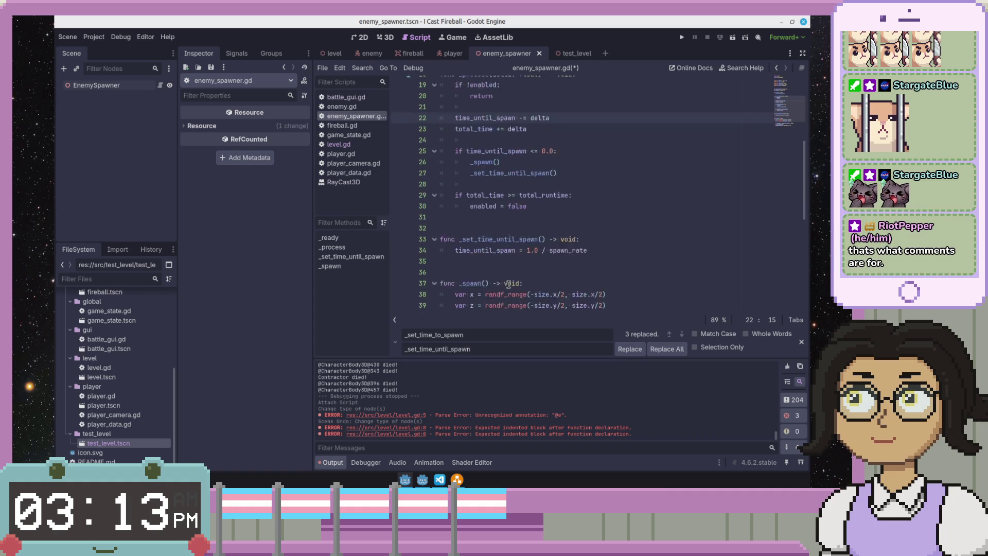
scroll(592, 292, down, 2)
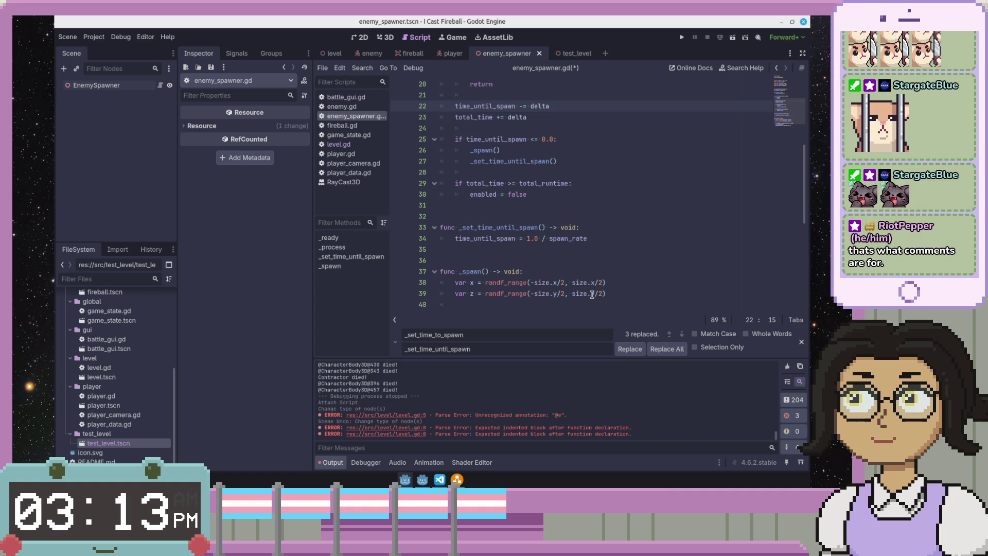
scroll(592, 293, down, 2)
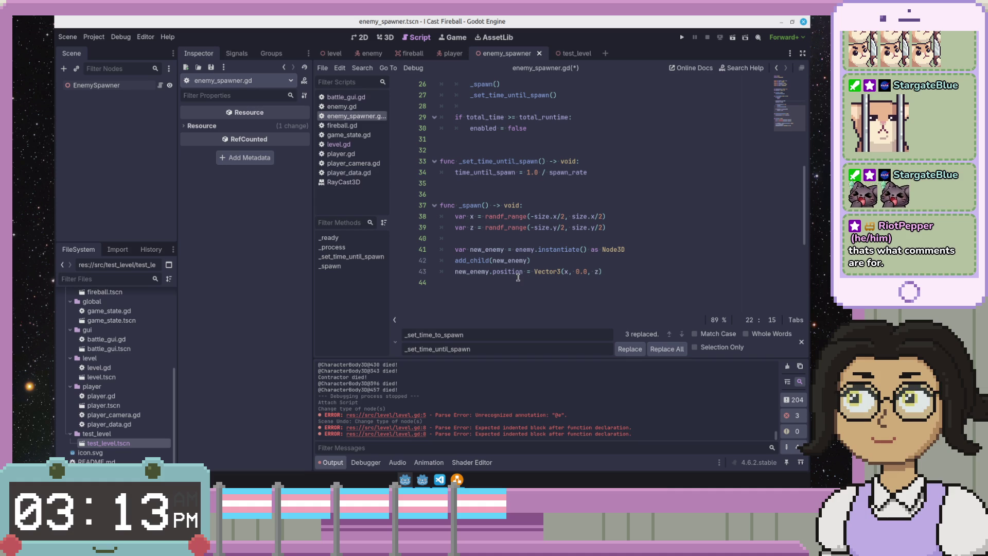
scroll(518, 278, up, 6)
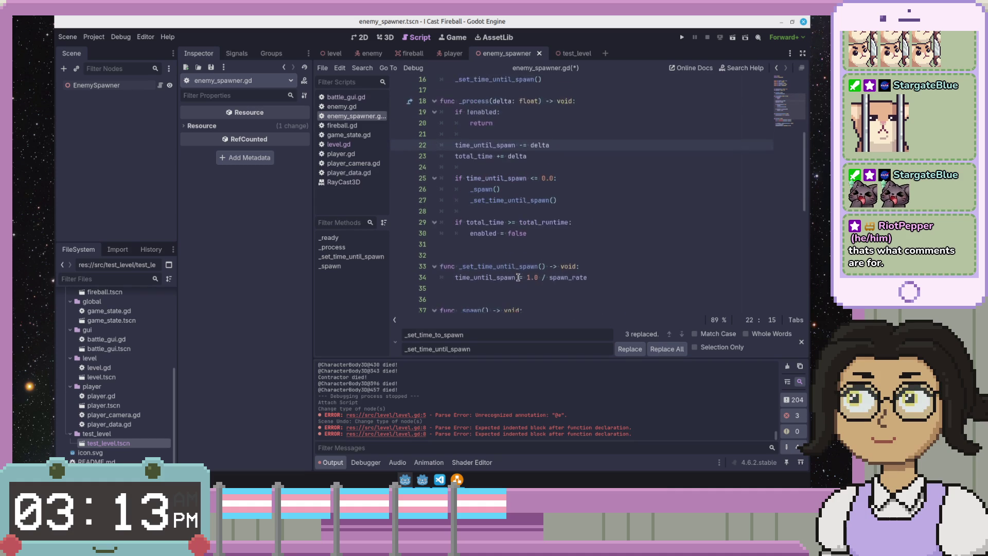
scroll(518, 278, up, 7)
click(477, 193)
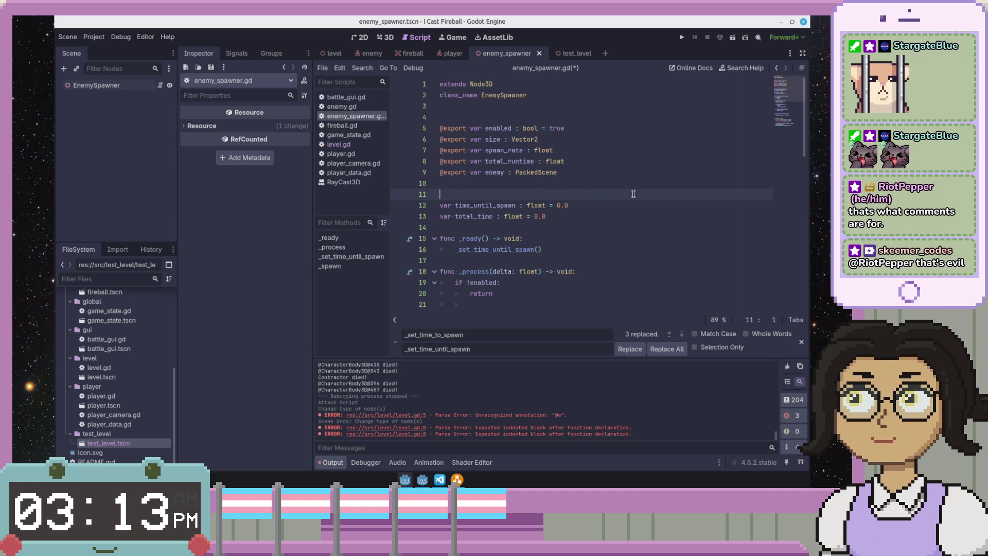
- Tidy the blank lines around the variables, removing the extra one above time_until_spawn
key(Down)
key(Down)
key(Down)
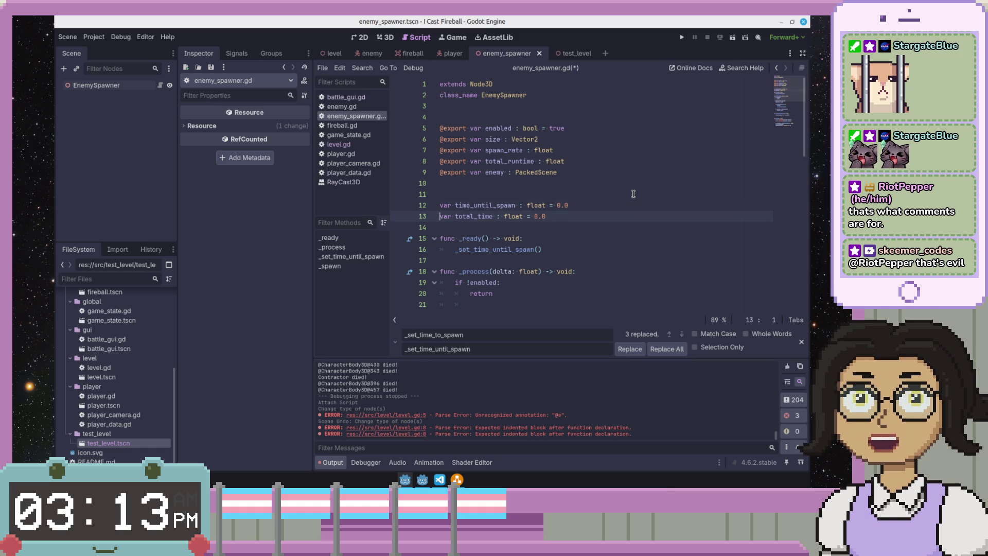
key(Return)
key(Up)
key(Up)
key(Up)
key(BackSpace)
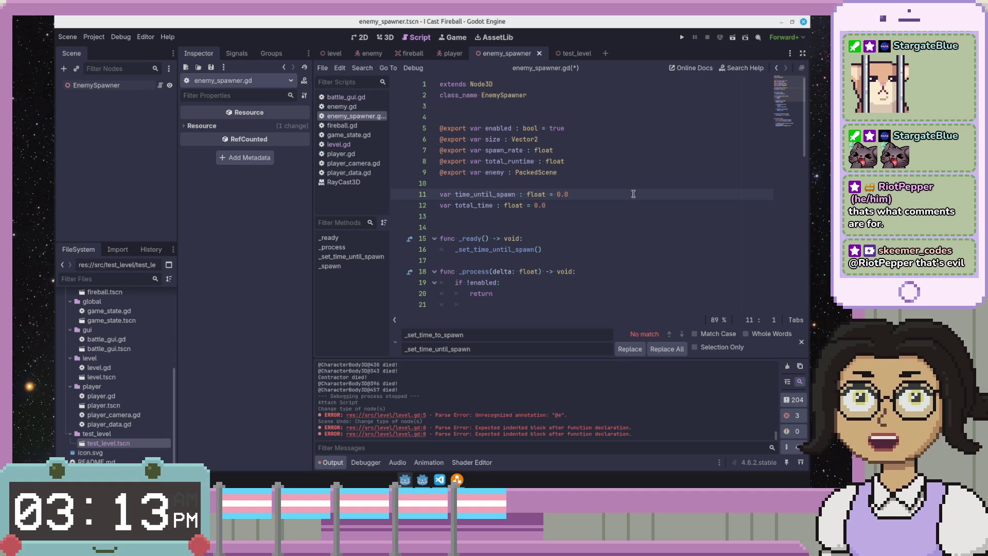
key(Down)
key(Down)
key(Down)
key(Up)
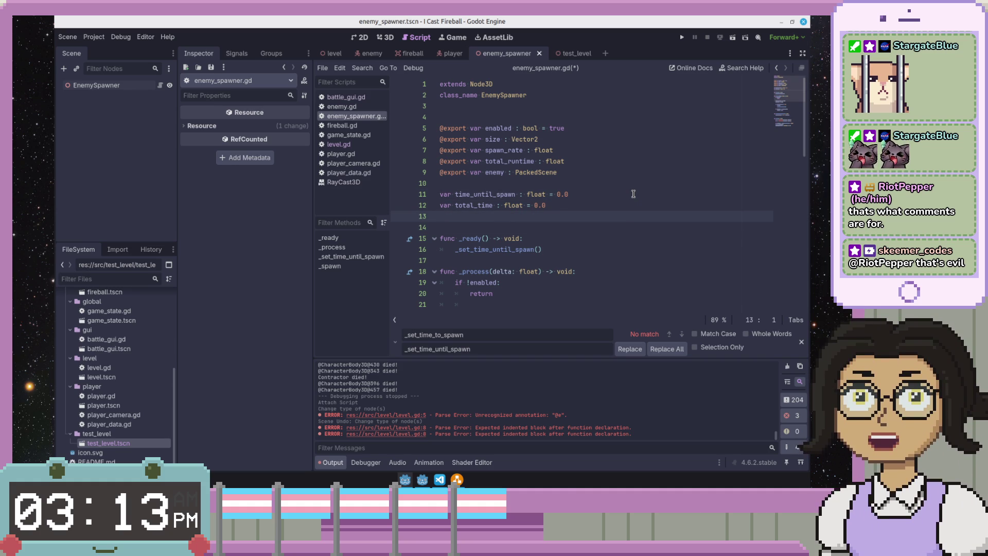
key(Down)
key(Up)
key(Up)
key(Up)
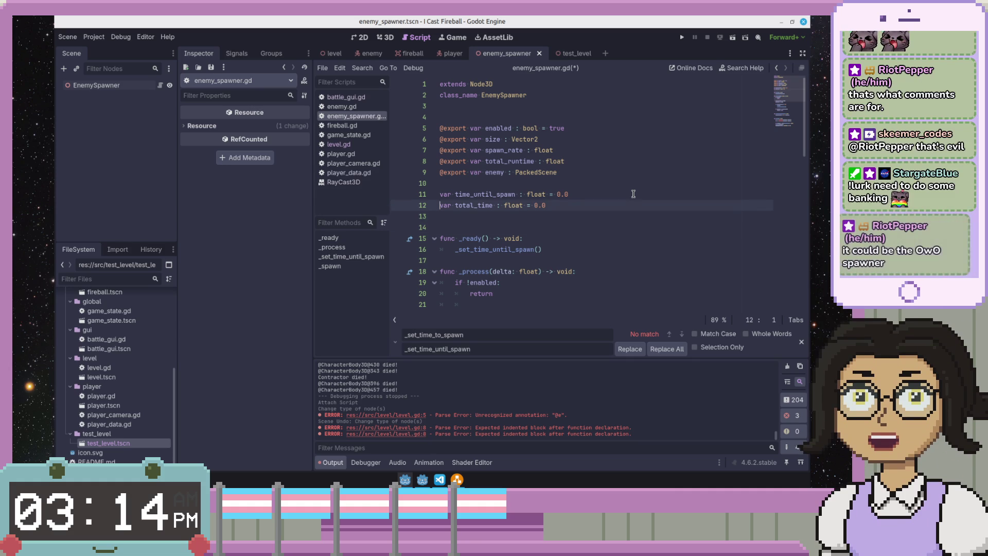
key(Down)
key(Down)
key(Down)
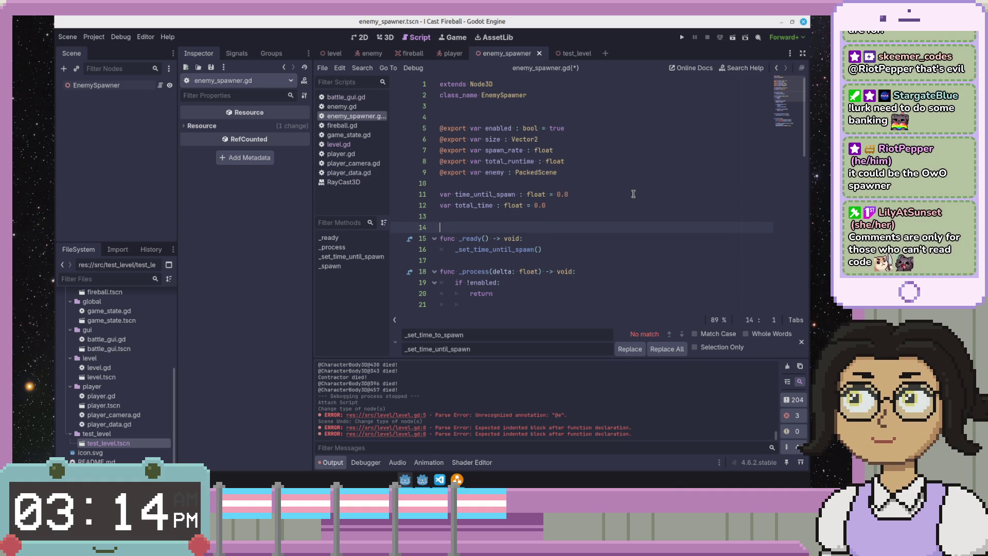
- Move between the total_time declaration, the _ready function and the exported variables
click(587, 207)
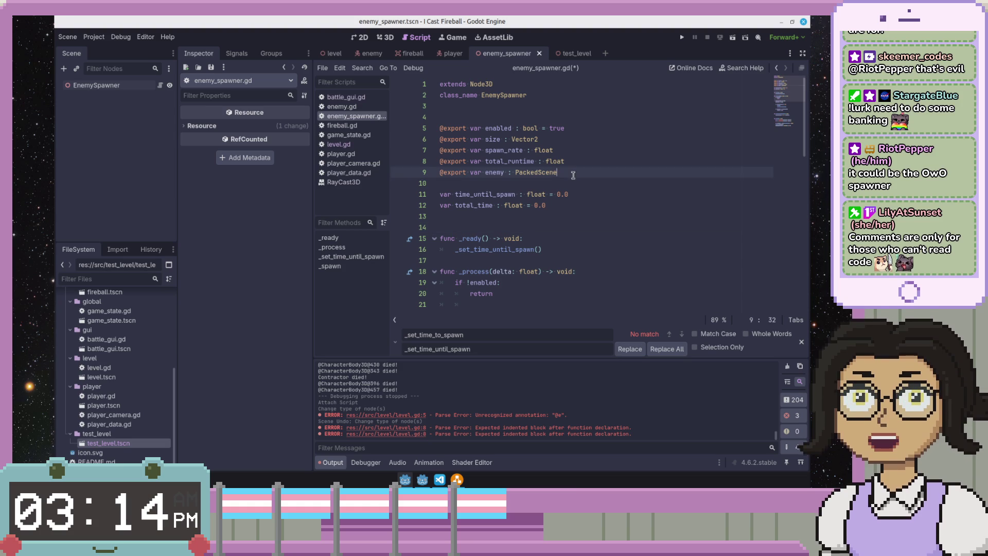
click(580, 230)
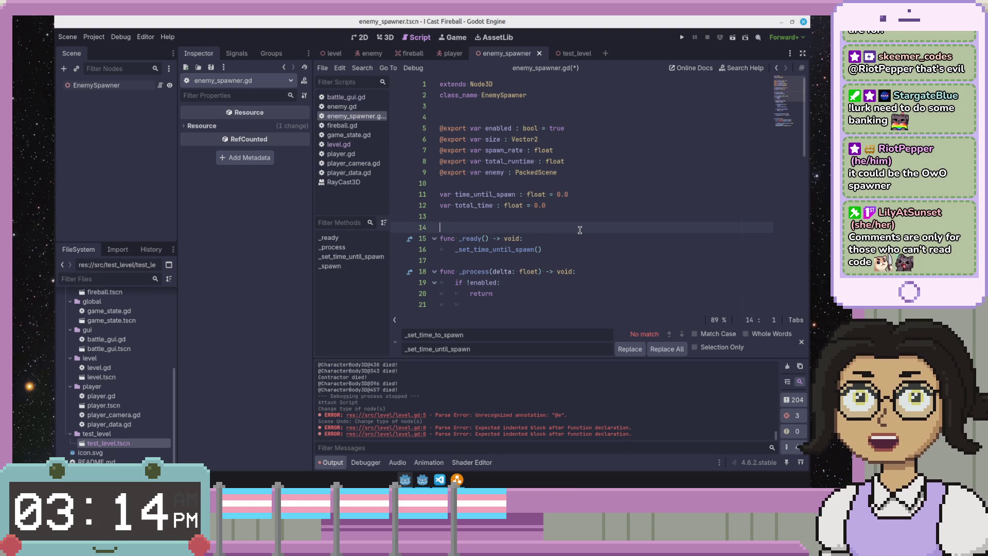
key(Down)
key(Down)
key(Up)
key(Up)
key(Up)
key(Down)
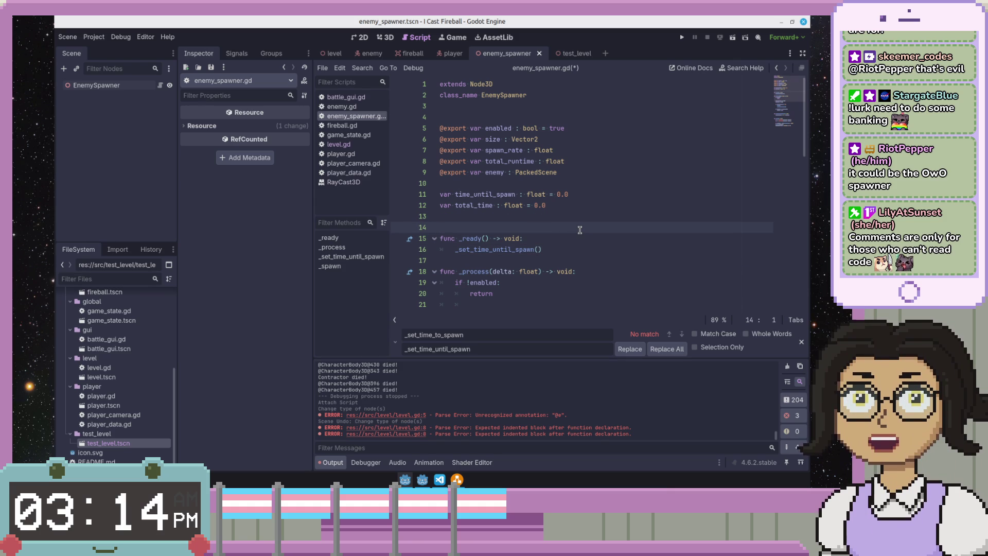
key(Up)
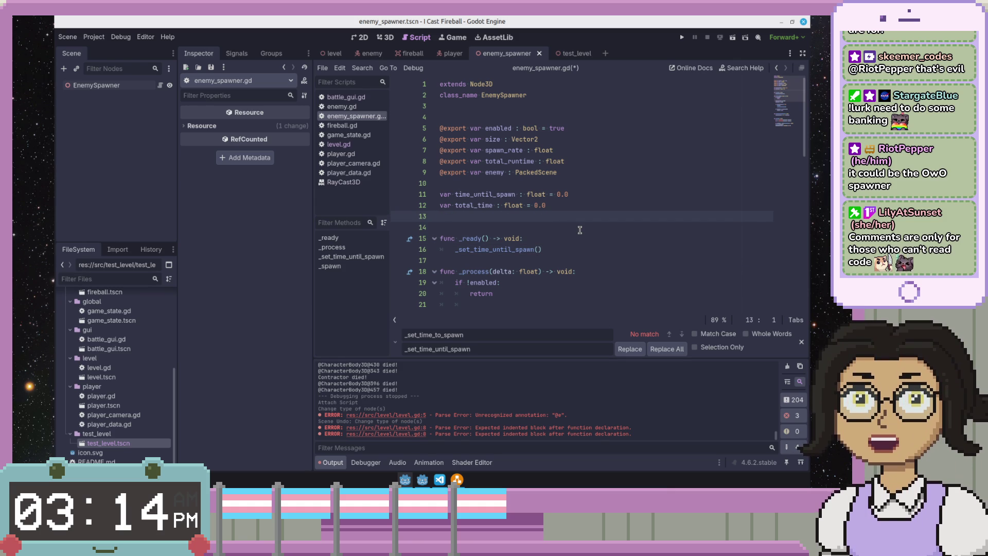
key(Up)
key(Down)
key(Up)
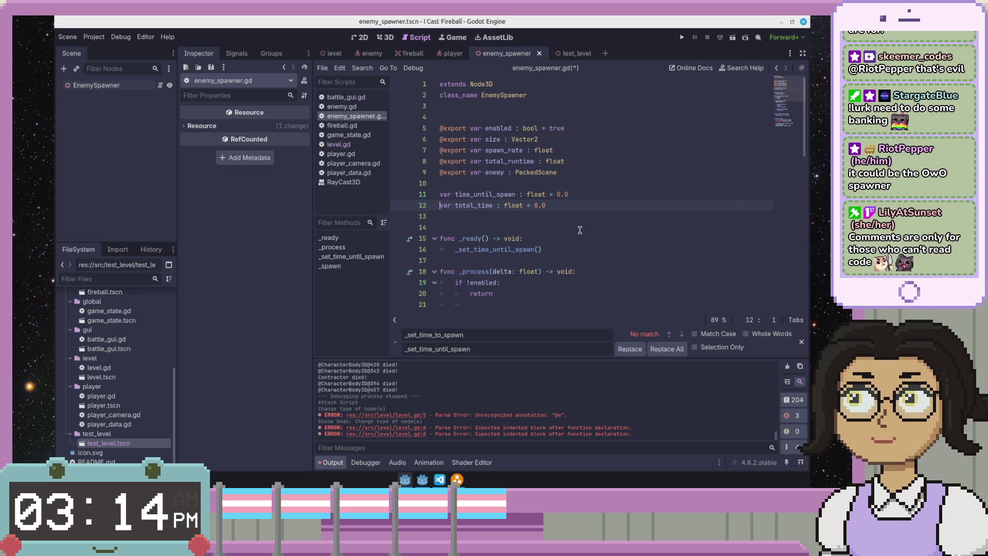
key(Up)
key(Up)
key(Up)
key(Up)
key(Up)
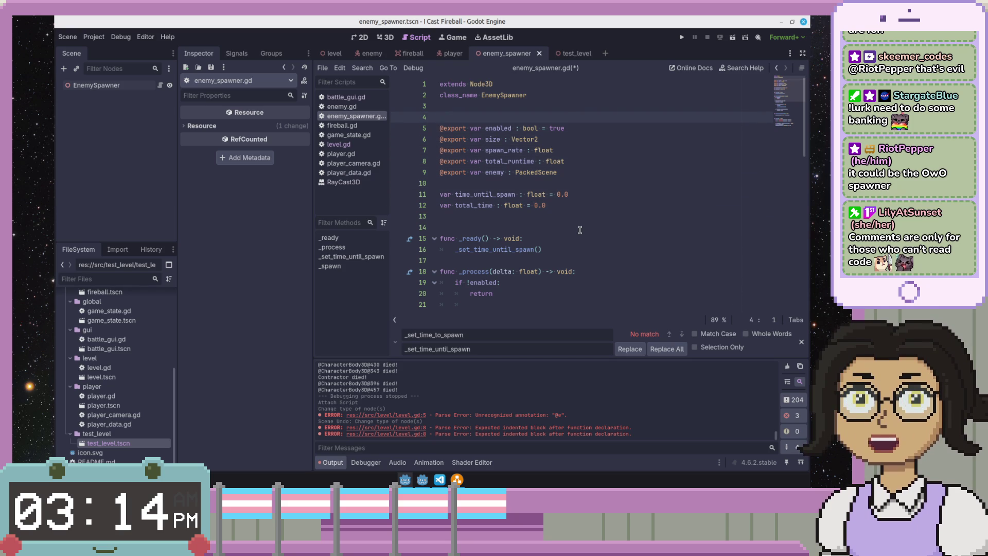
key(Up)
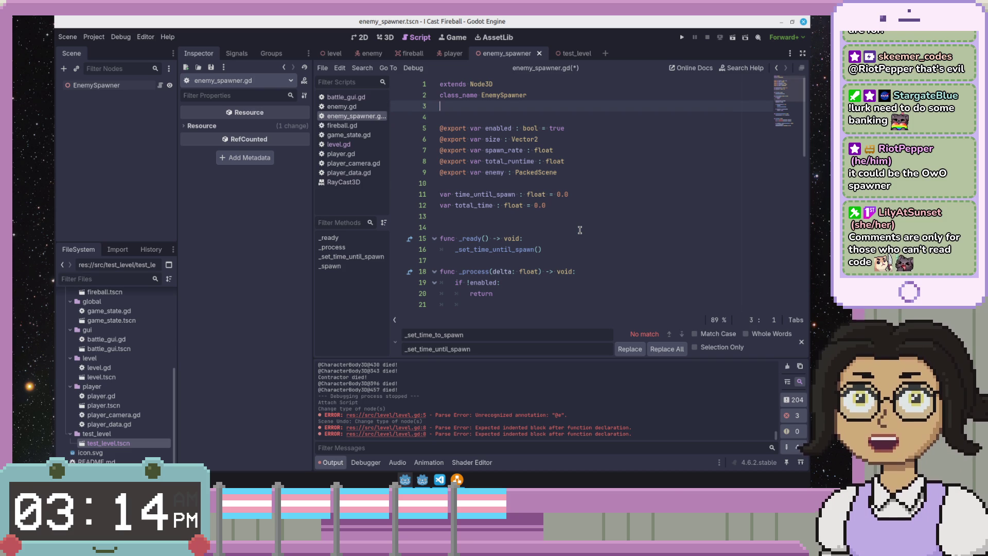
key(Down)
key(Down)
key(Down)
- Insert a blank line after _ready and save enemy_spawner.gd
key(Return)
key(ctrl+s)
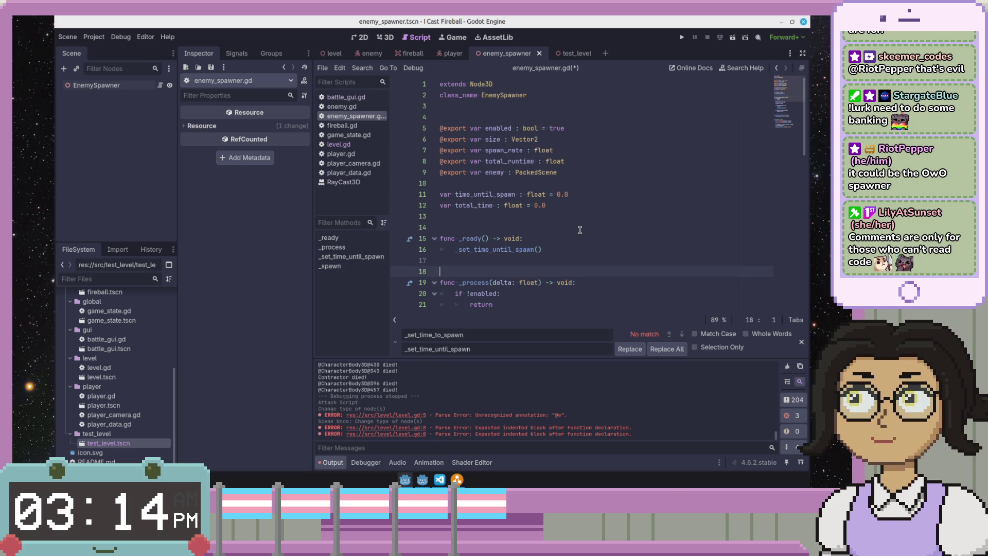
key(Down)
key(Down)
key(Down)
key(Down)
key(Down)
key(Down)
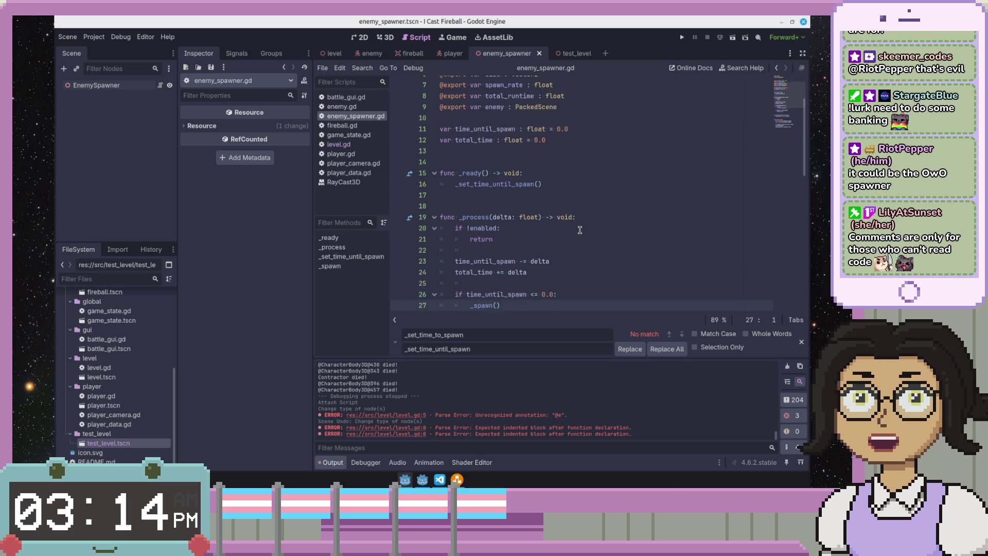
key(Down)
key(Down)
key(Down)
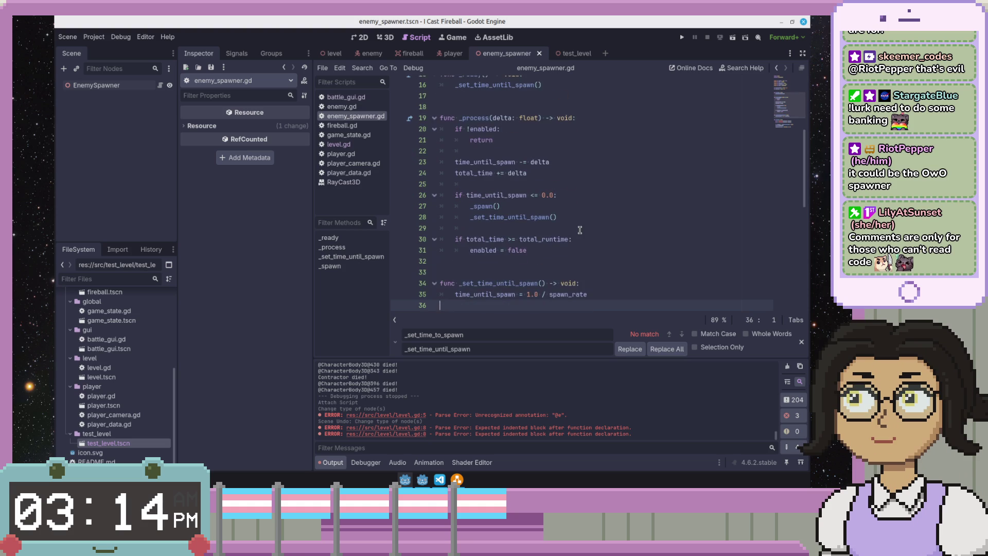
key(Down)
key(Down)
key(Down)
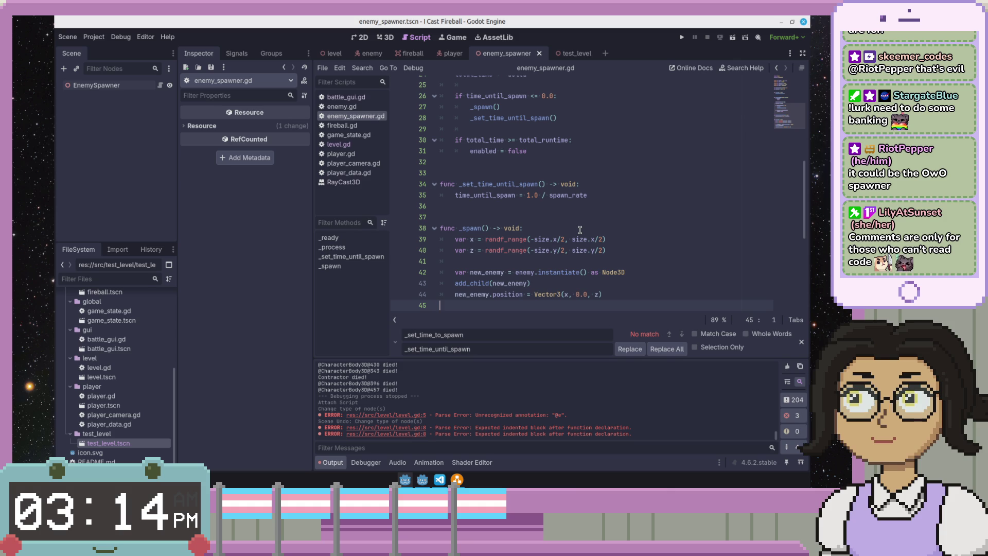
scroll(588, 231, up, 6)
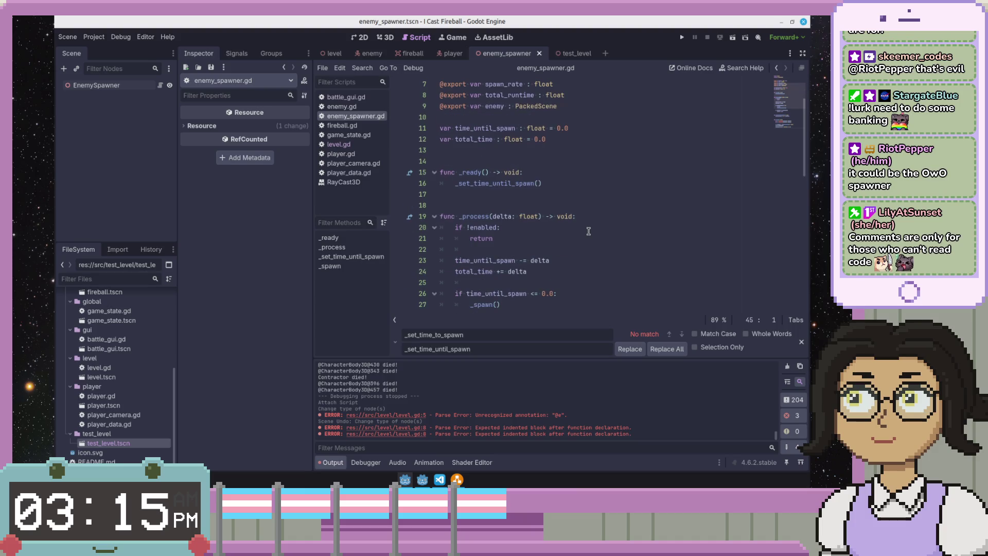
scroll(589, 232, down, 2)
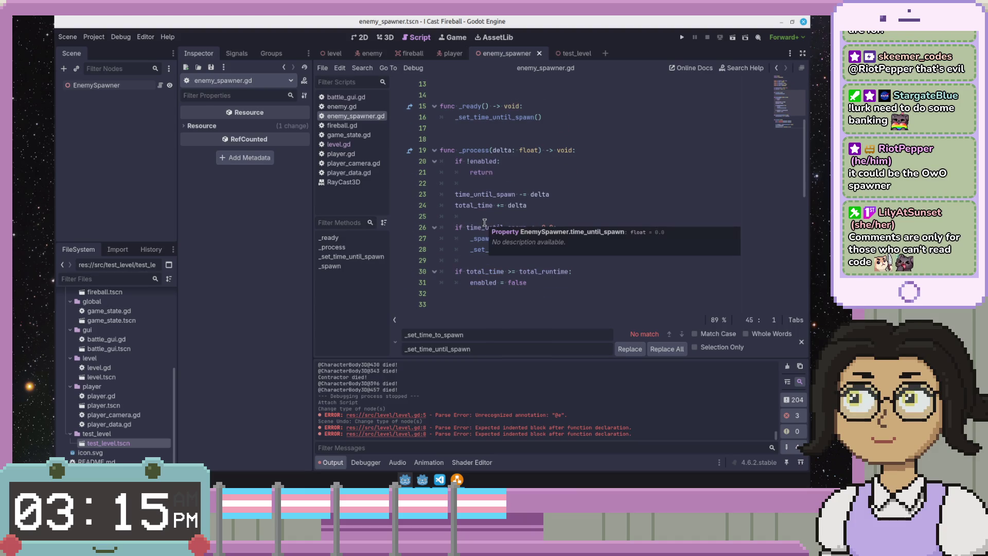
click(544, 205)
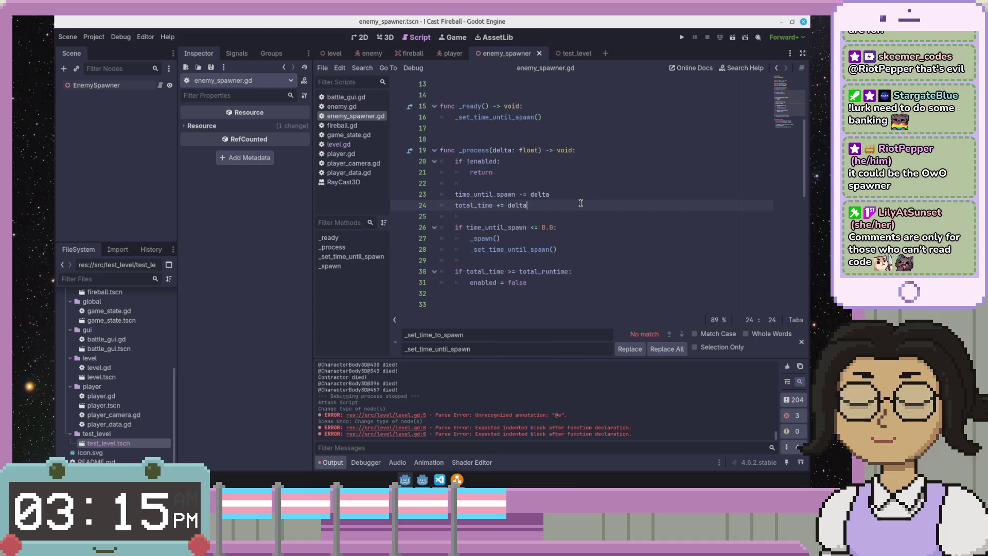
scroll(581, 203, up, 4)
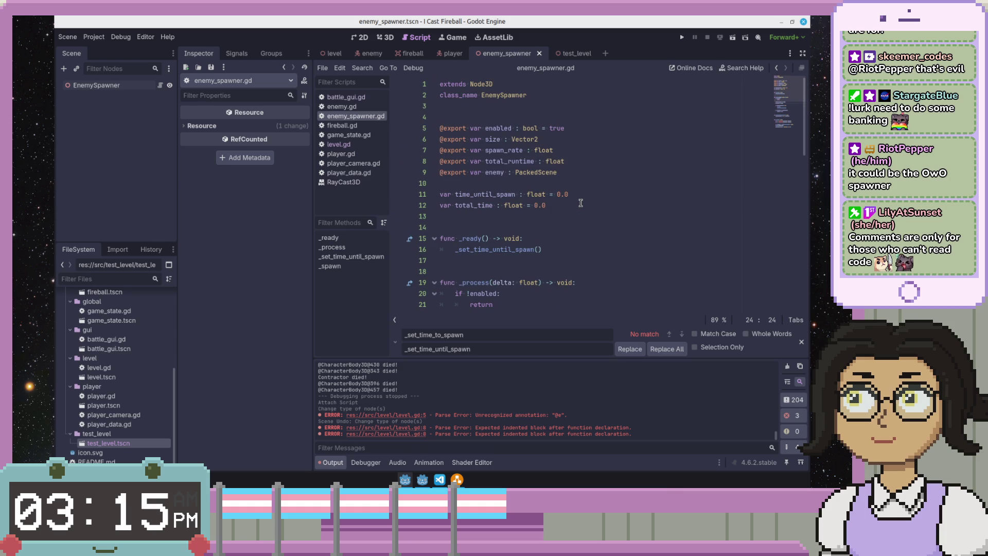
scroll(580, 203, down, 4)
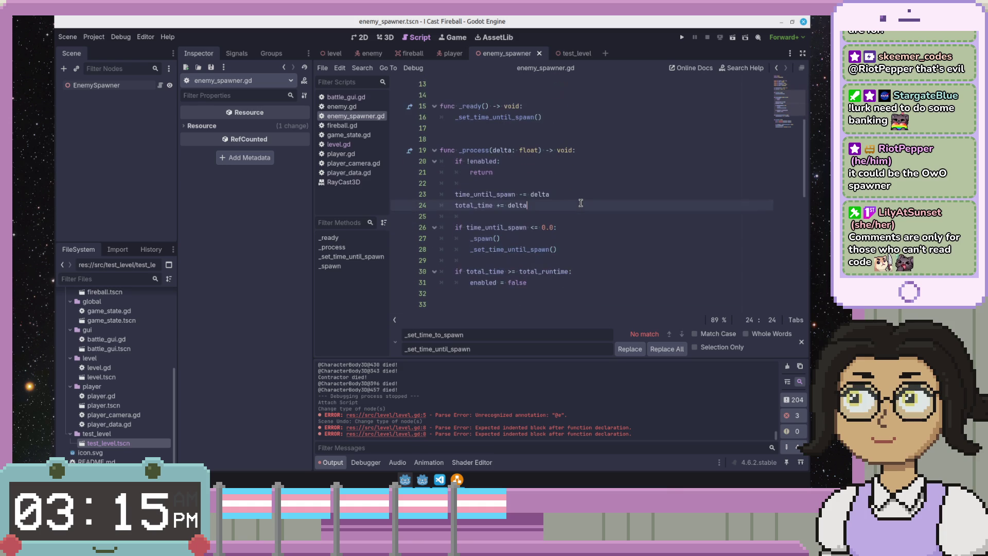
click(520, 270)
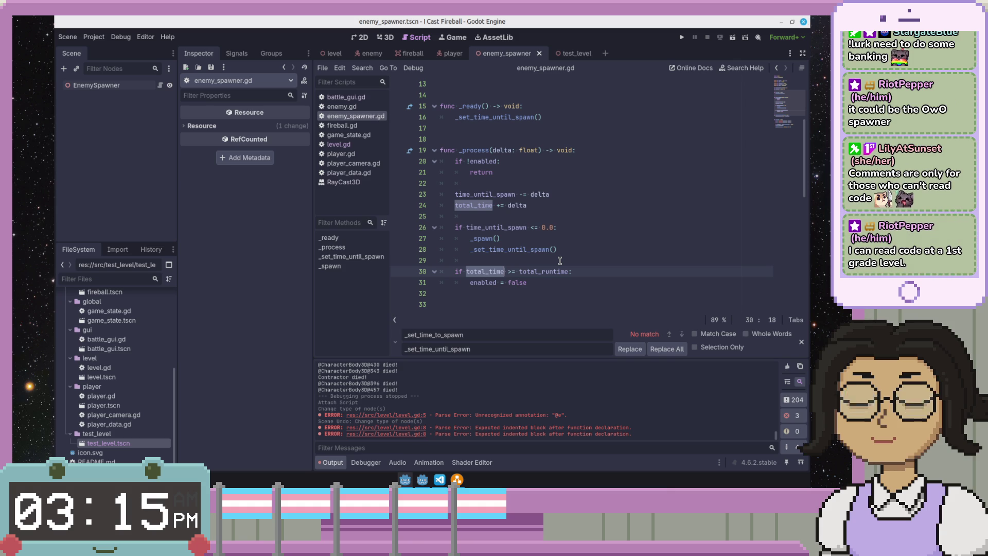
click(499, 227)
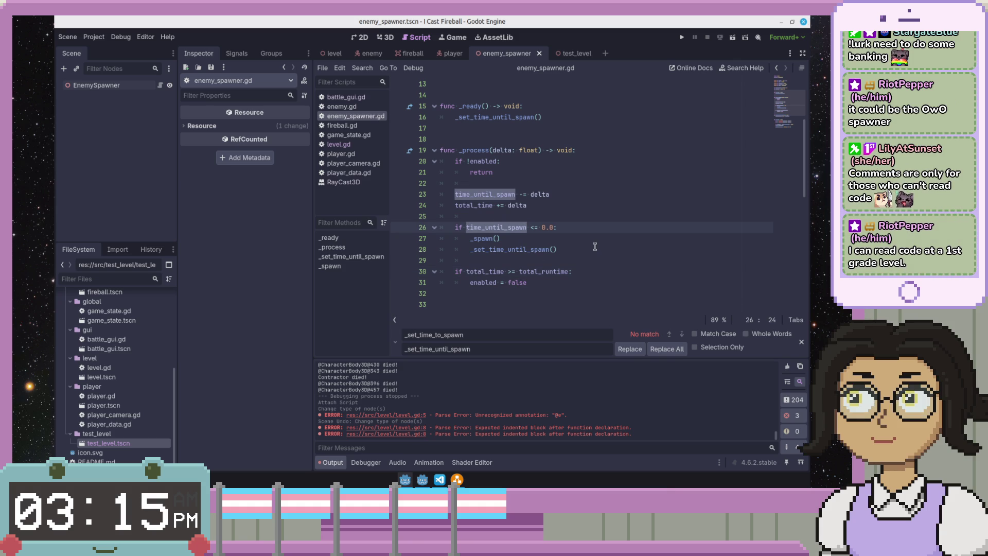
scroll(594, 246, down, 2)
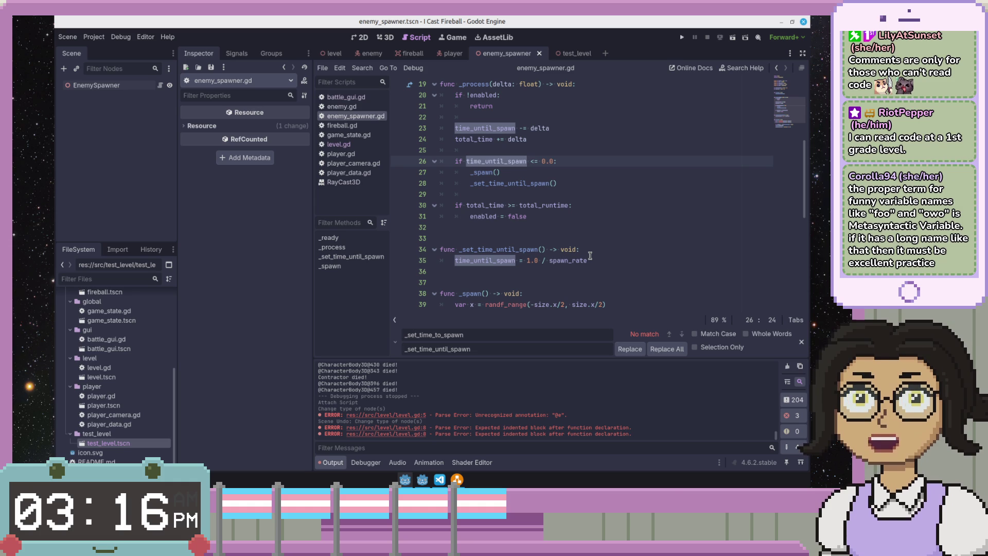
click(677, 273)
click(685, 262)
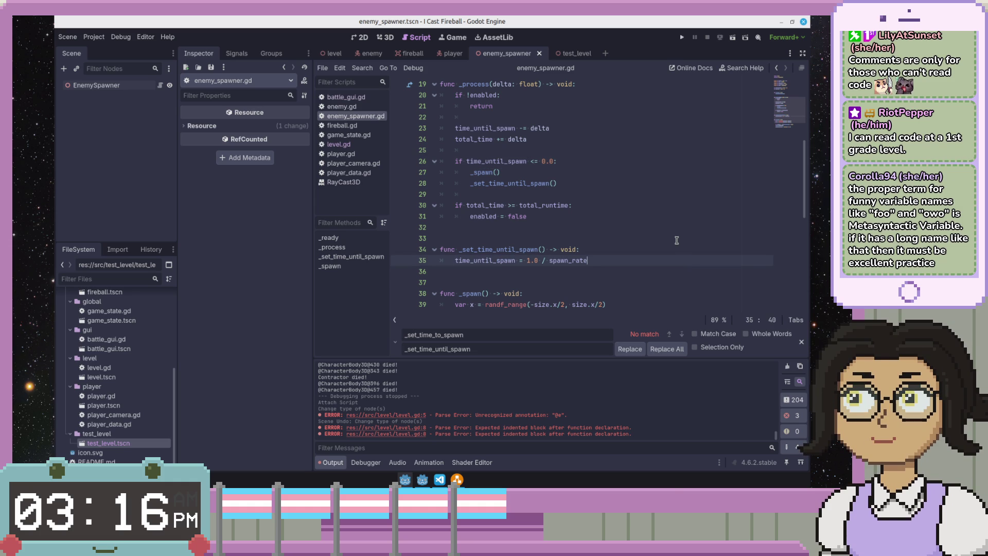
scroll(676, 240, up, 6)
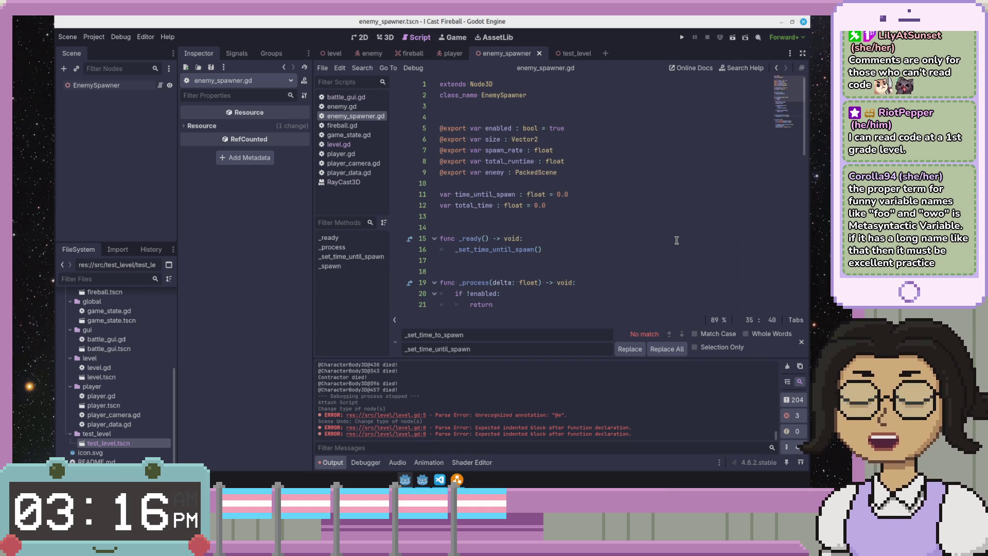
scroll(677, 240, down, 2)
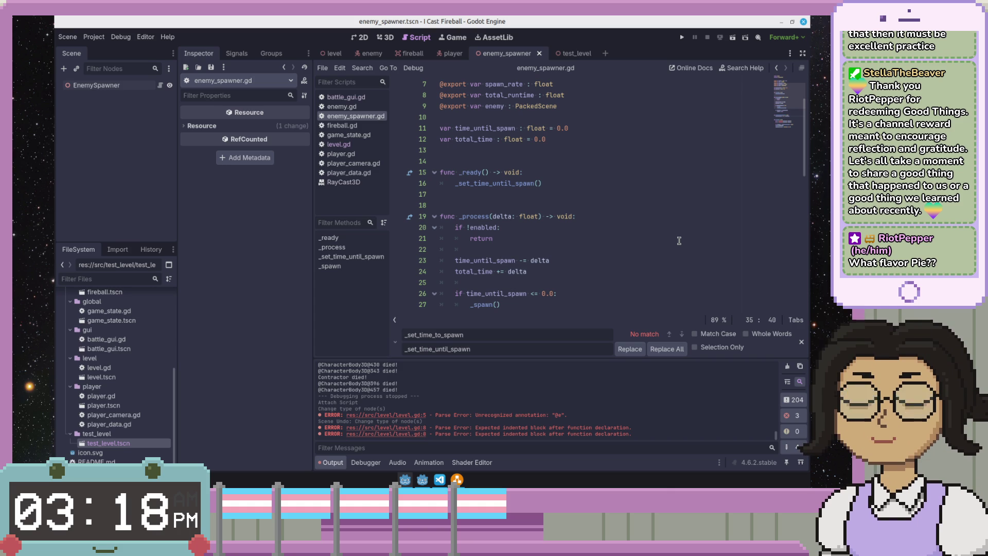
click(680, 239)
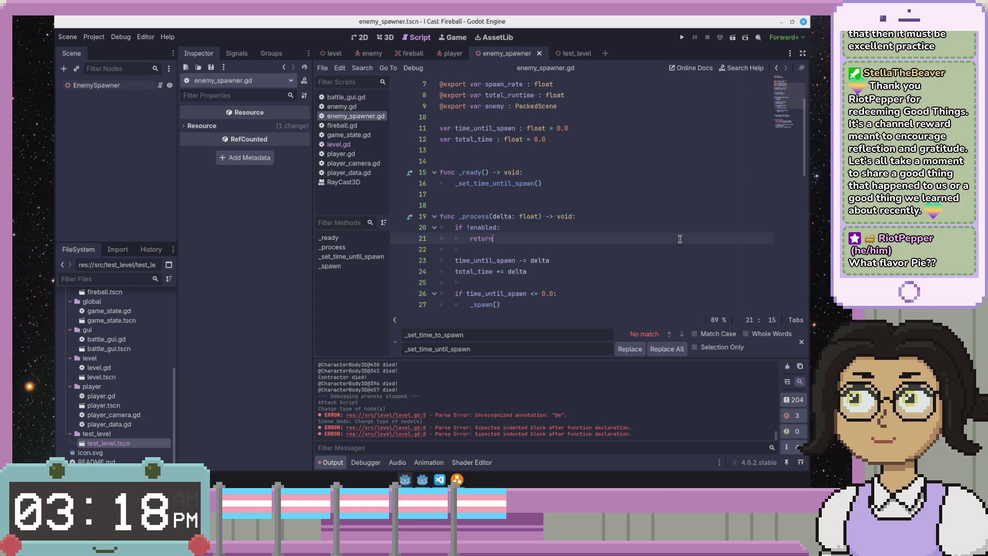
click(625, 270)
click(628, 293)
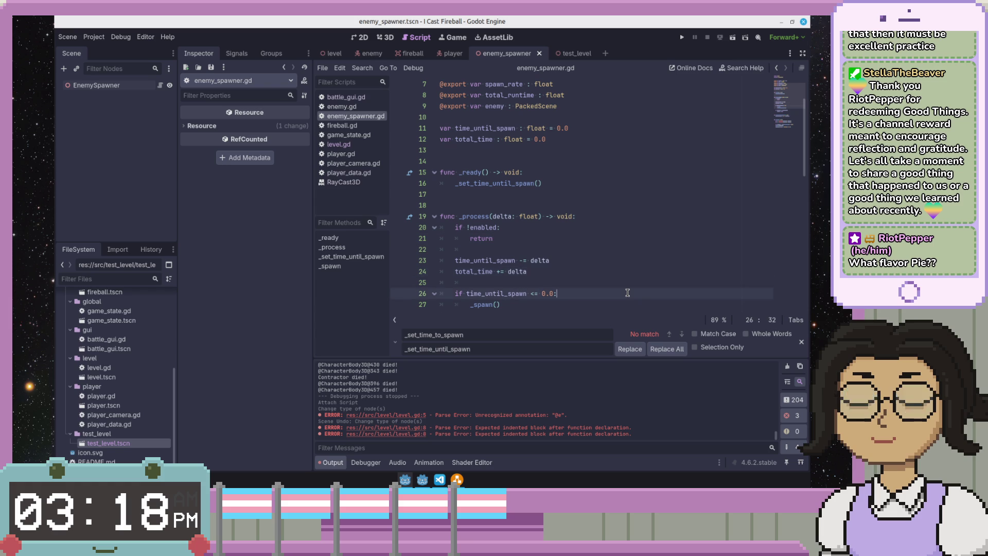
scroll(628, 293, down, 5)
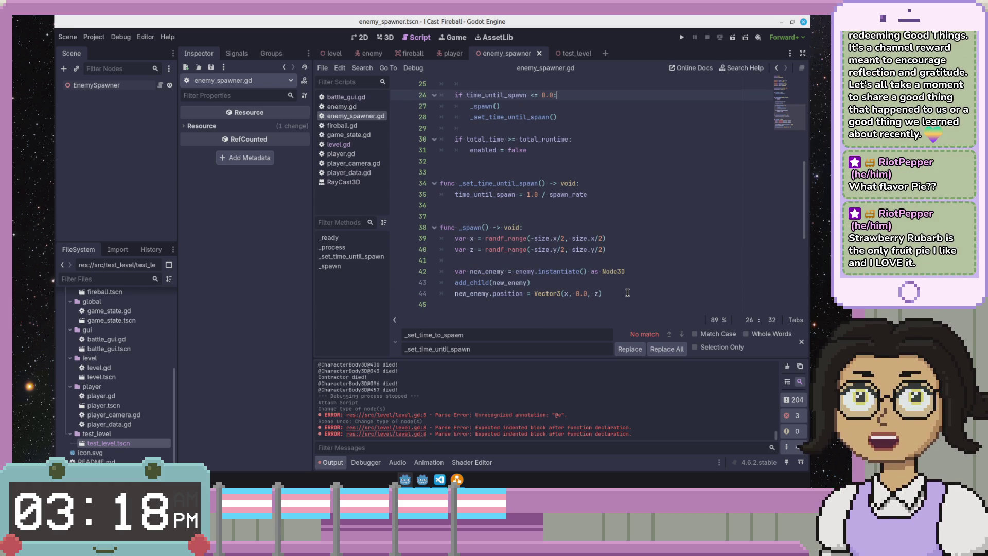
click(587, 278)
scroll(588, 279, down, 2)
scroll(588, 279, up, 10)
click(591, 260)
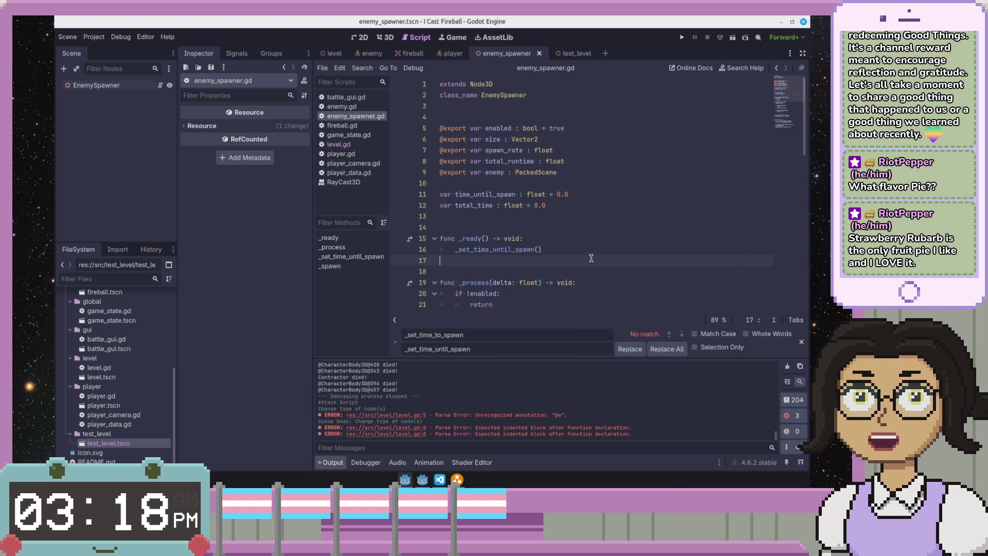
scroll(591, 259, down, 5)
click(591, 260)
scroll(591, 257, down, 3)
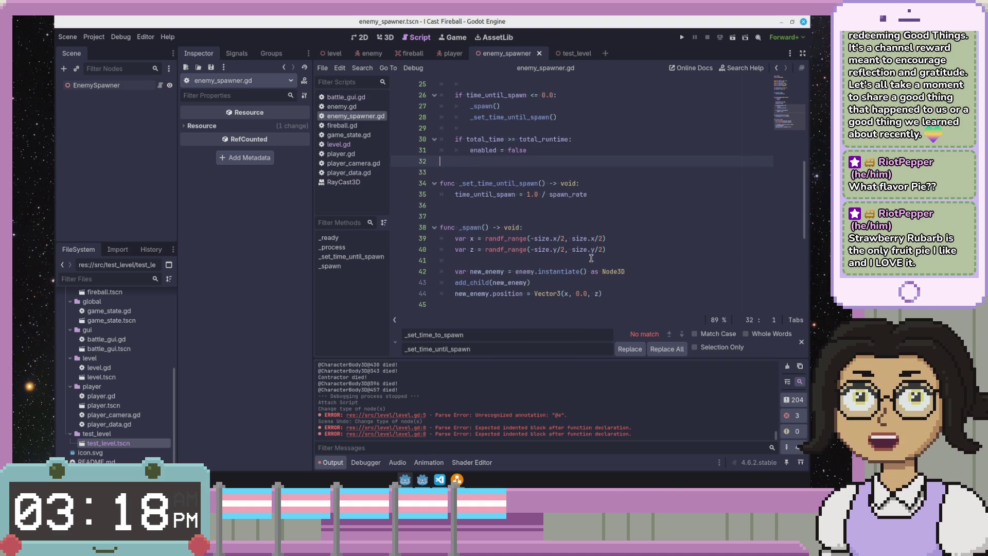
click(577, 206)
click(576, 218)
click(586, 205)
click(587, 216)
scroll(596, 306, down, 2)
scroll(574, 240, up, 4)
click(574, 237)
scroll(574, 238, up, 2)
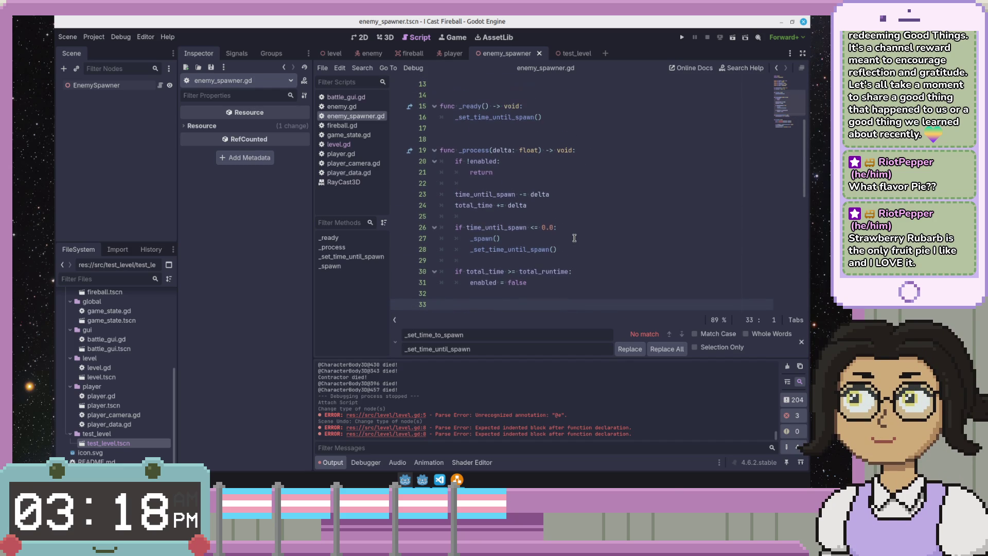
scroll(574, 238, up, 3)
scroll(574, 237, up, 1)
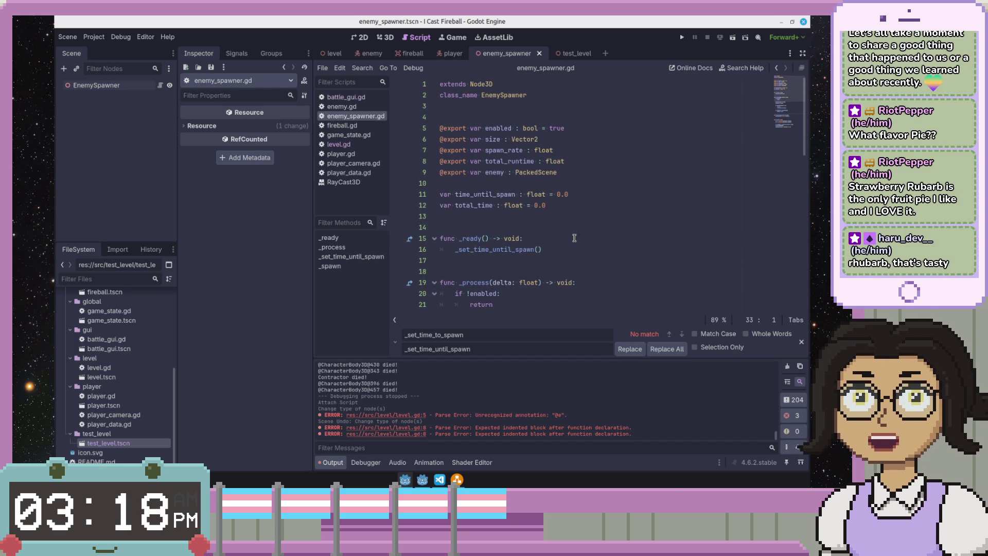
click(574, 238)
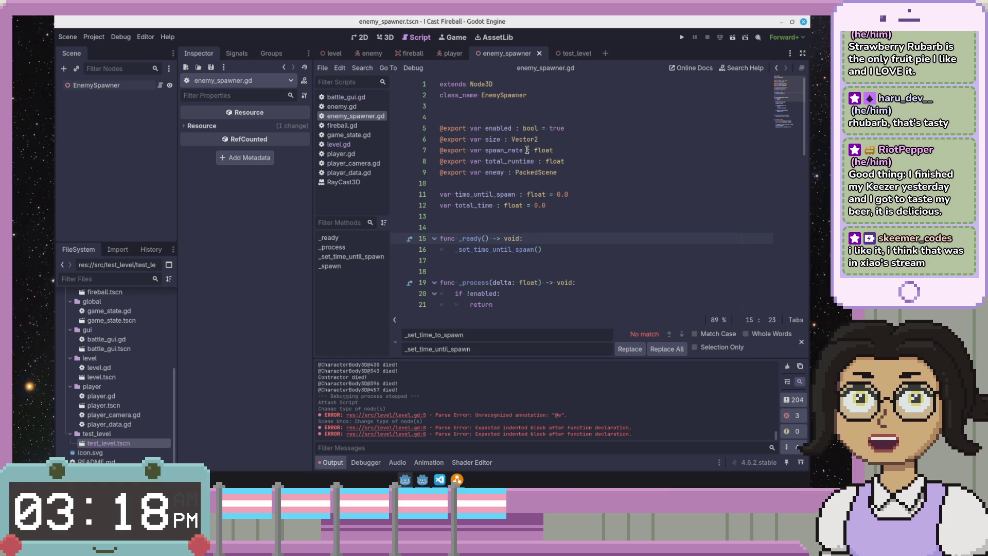
- Place the caret on lines 4 and 2, then bring the Wikipedia rhubarb photo window over Godot
click(530, 117)
click(552, 92)
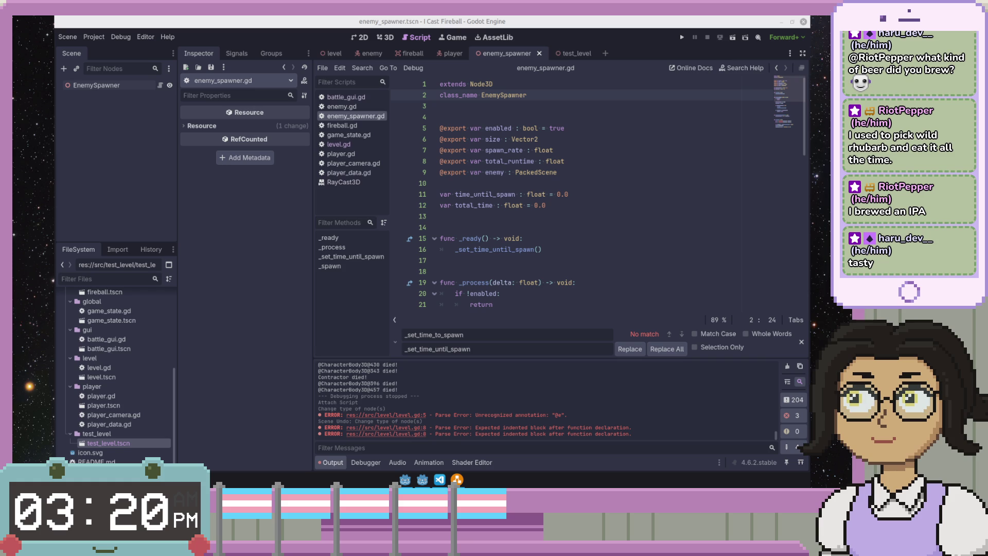
mouse_move(54, 125)
mouse_down()
mouse_move(267, 125)
mouse_move(487, 92)
mouse_move(506, 69)
mouse_move(535, 70)
mouse_up()
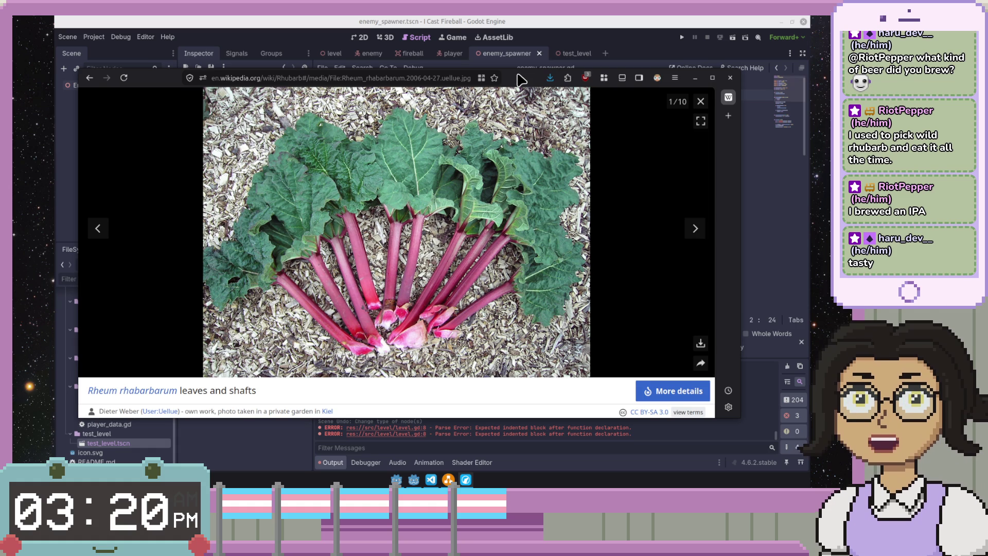
- Move the rhubarb photo window up and left, off the script editor
mouse_move(522, 78)
mouse_down()
mouse_move(241, 67)
mouse_move(55, 33)
mouse_up()
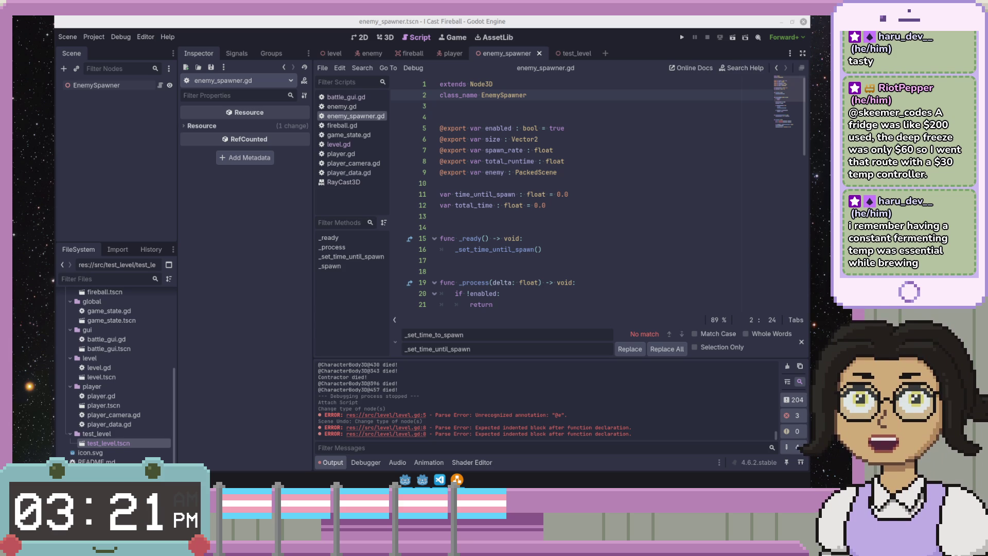
click(545, 226)
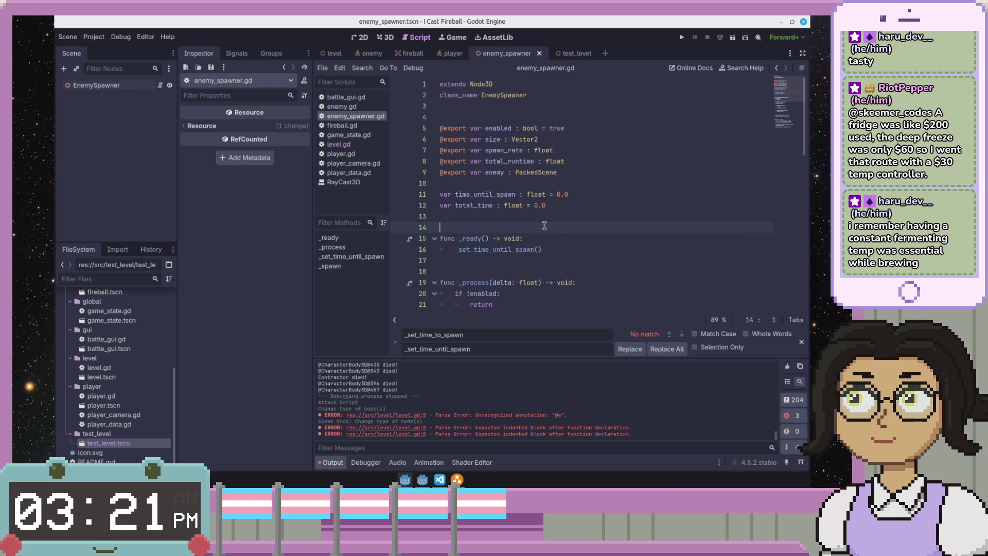
click(514, 288)
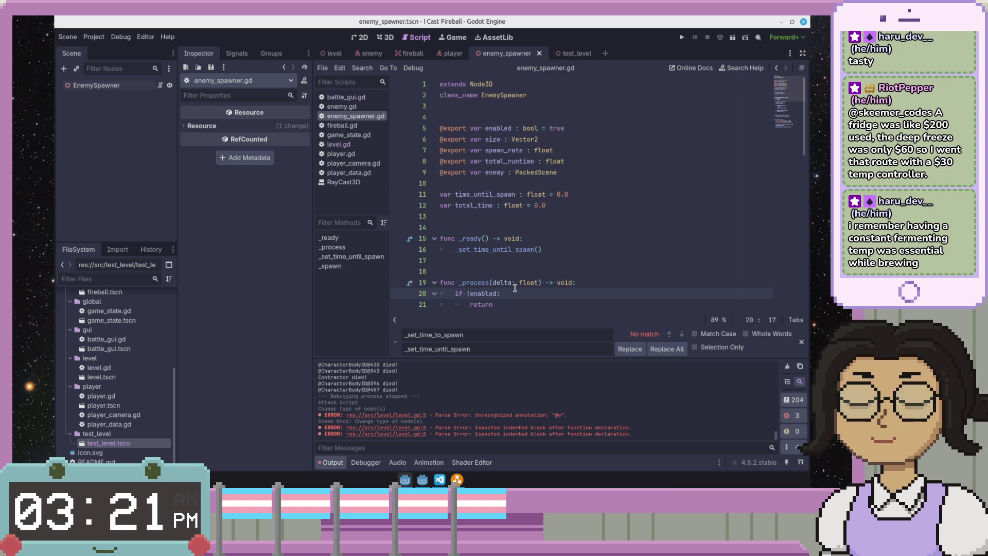
click(535, 272)
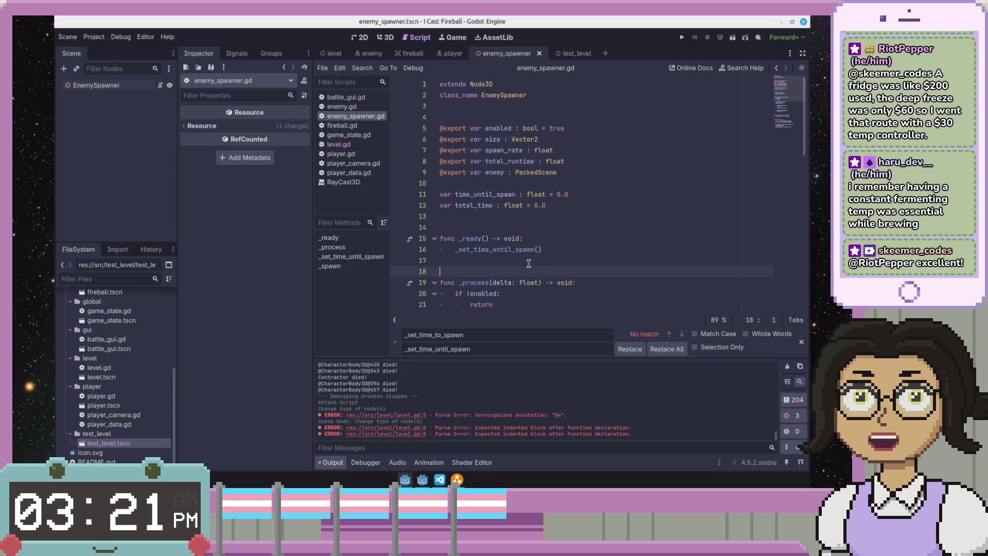
drag(550, 263, 548, 228)
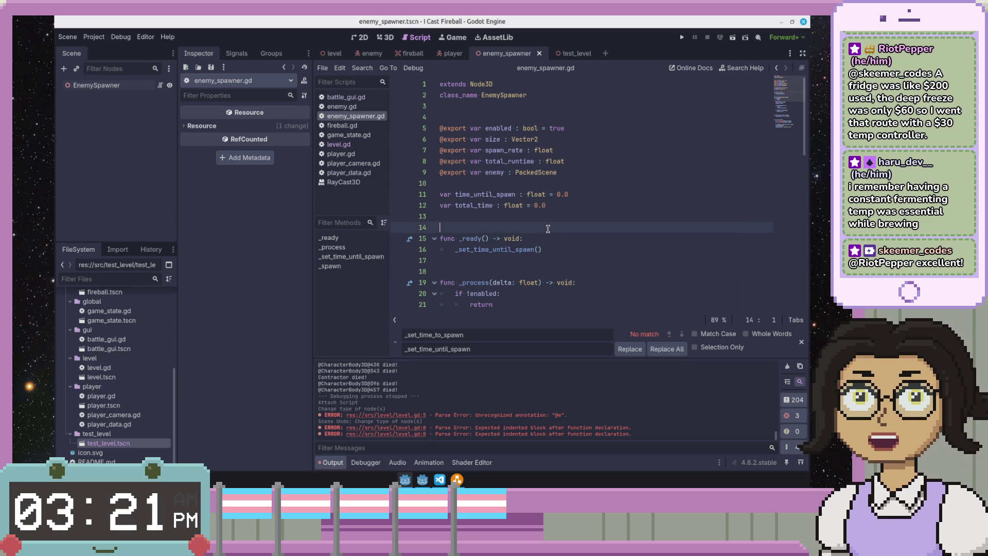
click(595, 258)
scroll(595, 259, down, 3)
click(595, 259)
scroll(595, 259, down, 3)
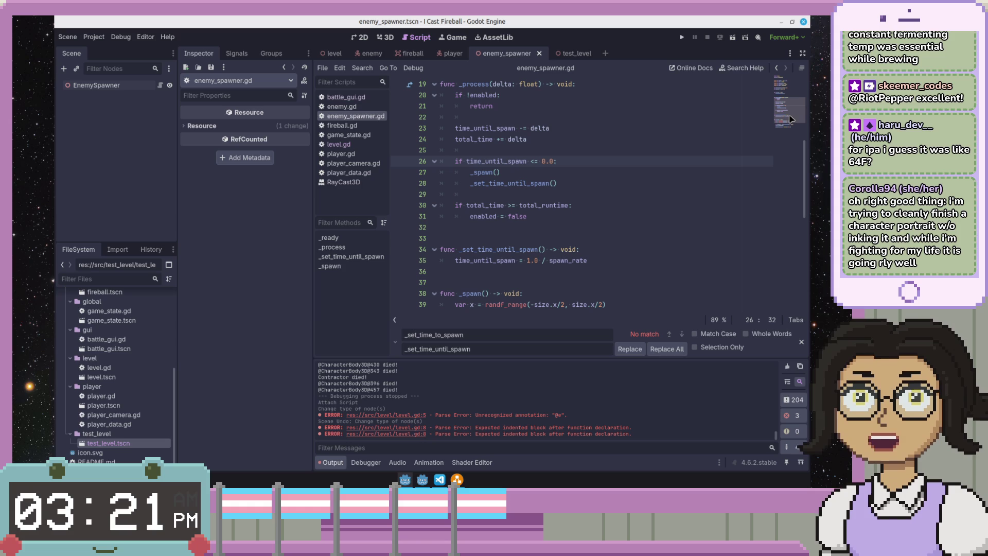
click(719, 216)
scroll(571, 164, up, 3)
click(627, 234)
click(618, 248)
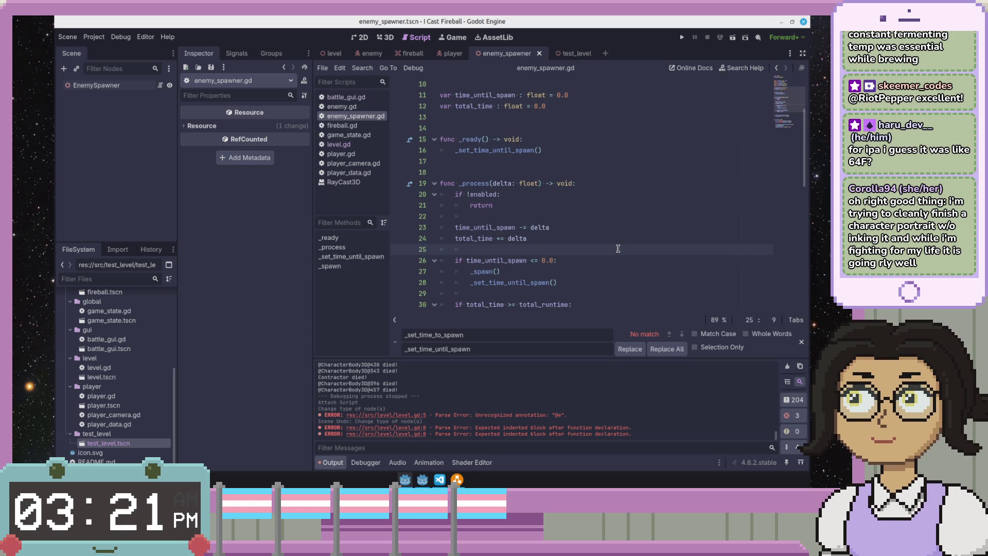
scroll(497, 203, up, 2)
click(500, 205)
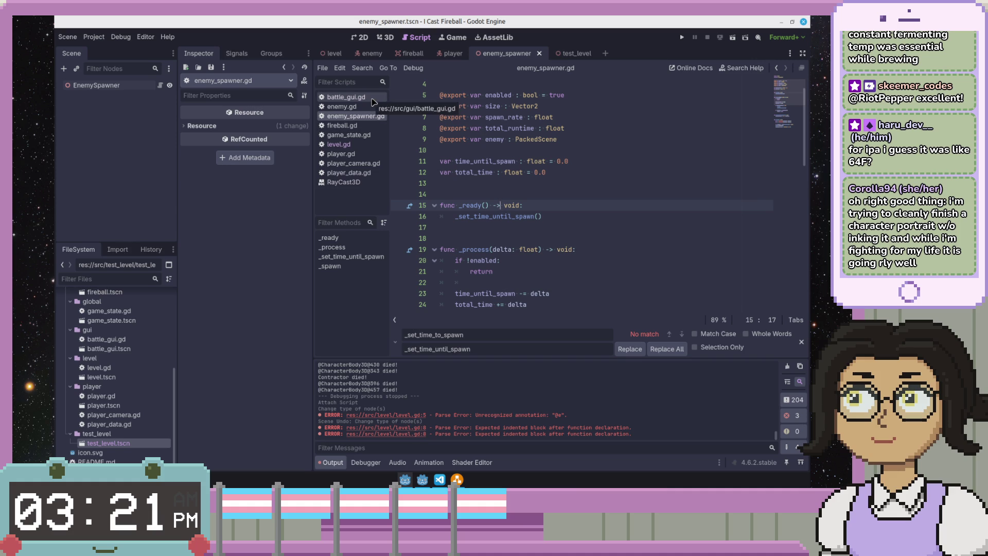
scroll(486, 113, up, 1)
click(507, 118)
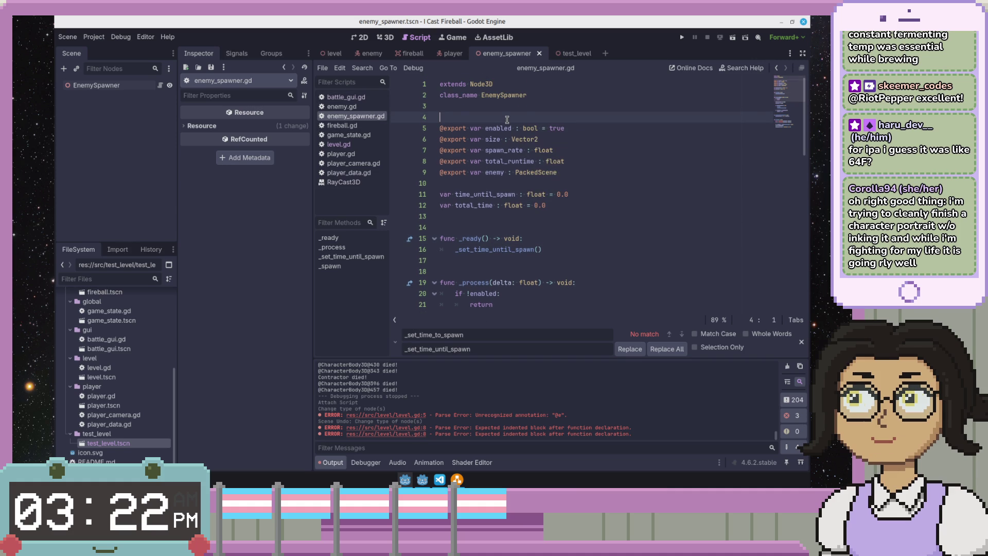
click(524, 106)
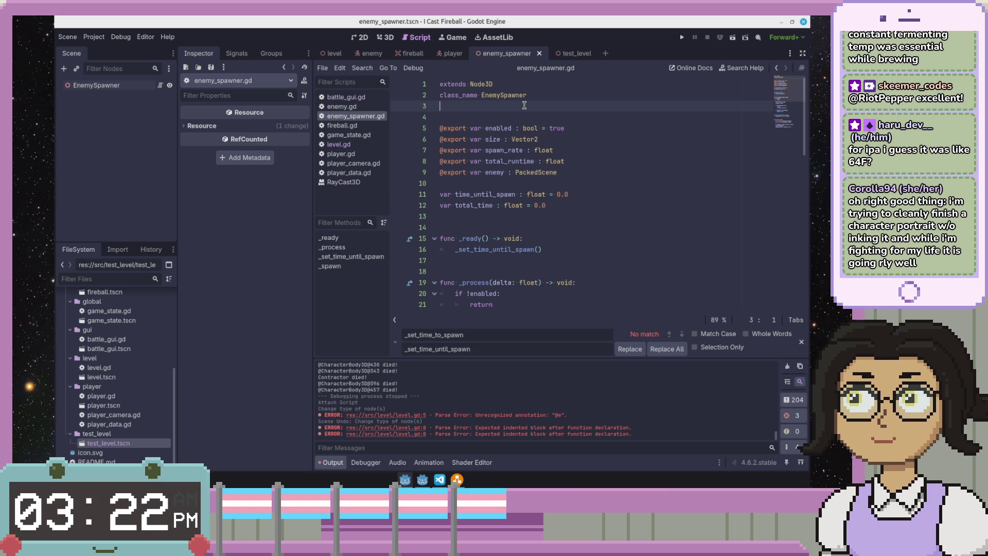
- Add the comment '## The number of enemies to spawn per second.' above spawn_rate
scroll(593, 155, down, 4)
scroll(594, 155, down, 2)
scroll(567, 175, down, 2)
double_click(561, 194)
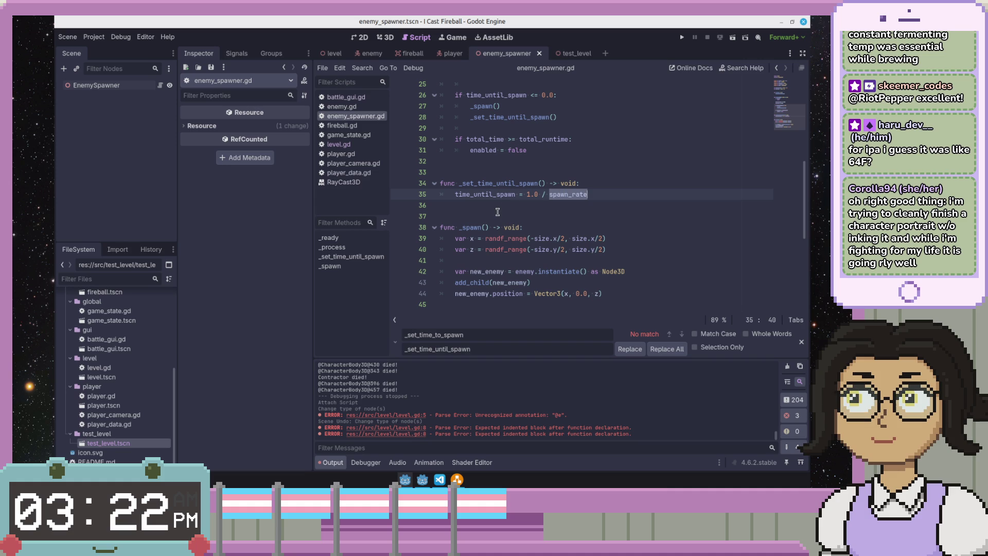
scroll(498, 212, up, 7)
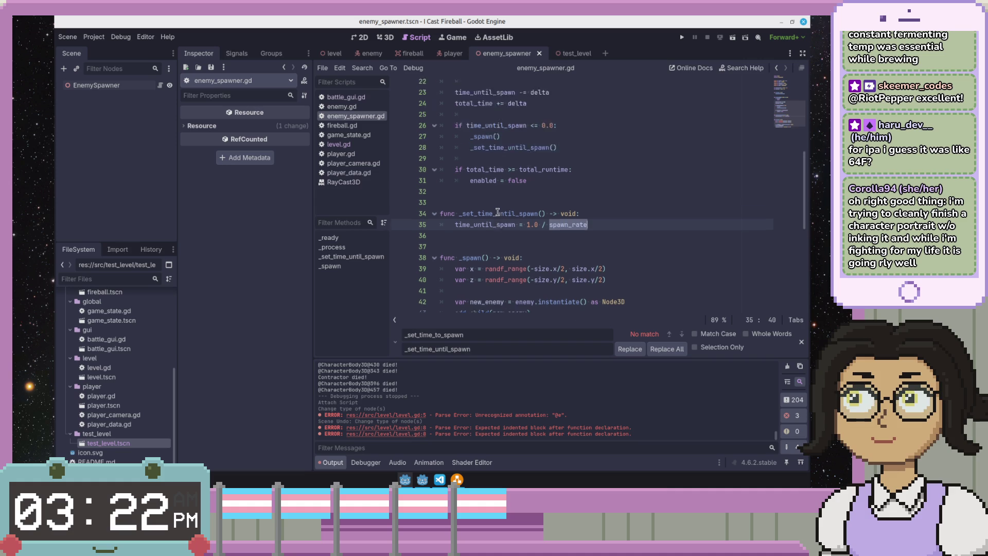
scroll(498, 212, up, 1)
click(556, 140)
key(Return)
text(## T)
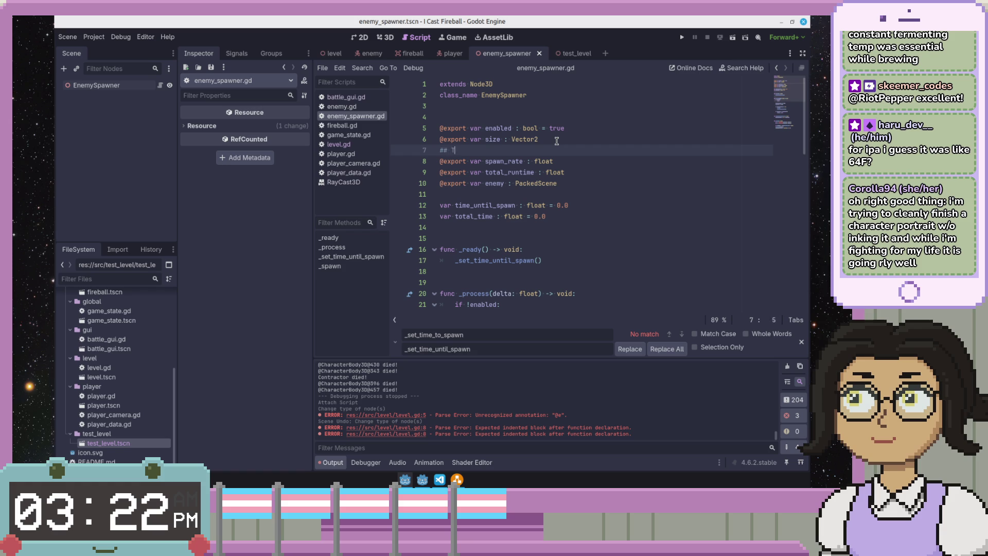
text(he number t)
key(BackSpace)
key(BackSpace)
text(of enemies to spawn per second.)
- Add a ## comment above total_runtime saying how many seconds to keep spawning enemies
key(Down)
key(Return)
text(## How man)
key(BackSpace)
text(y seconds to )
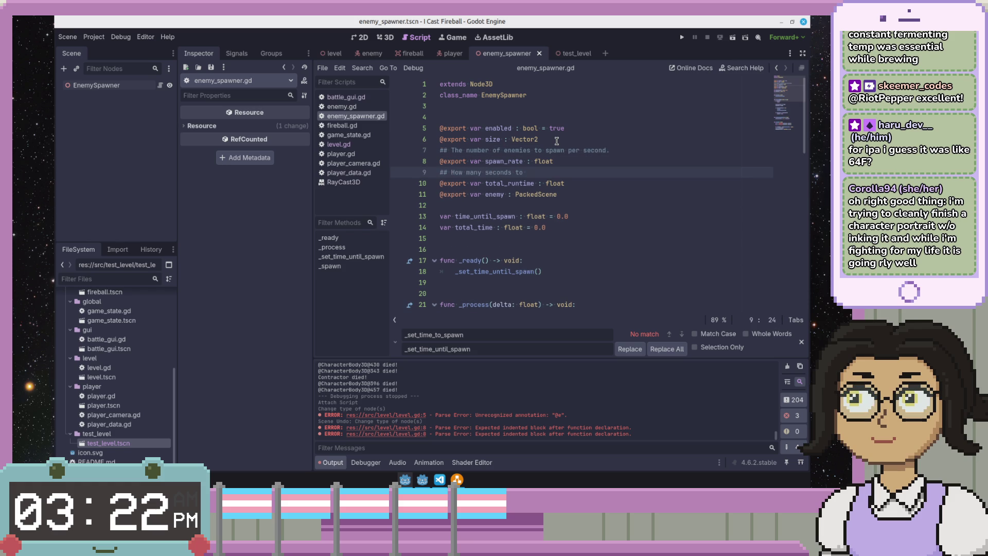
text(s)
text(keep spawning )
text(enemies.)
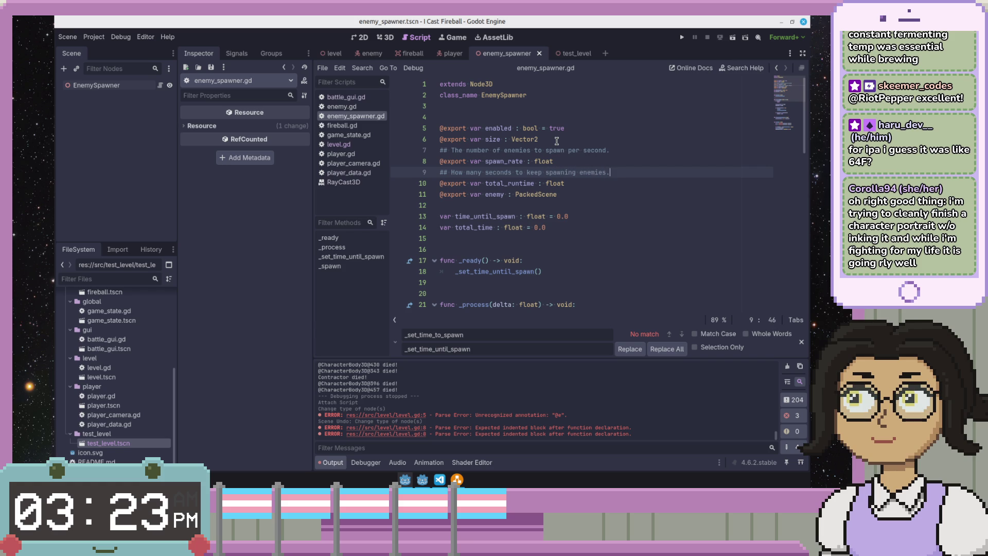
key(Down)
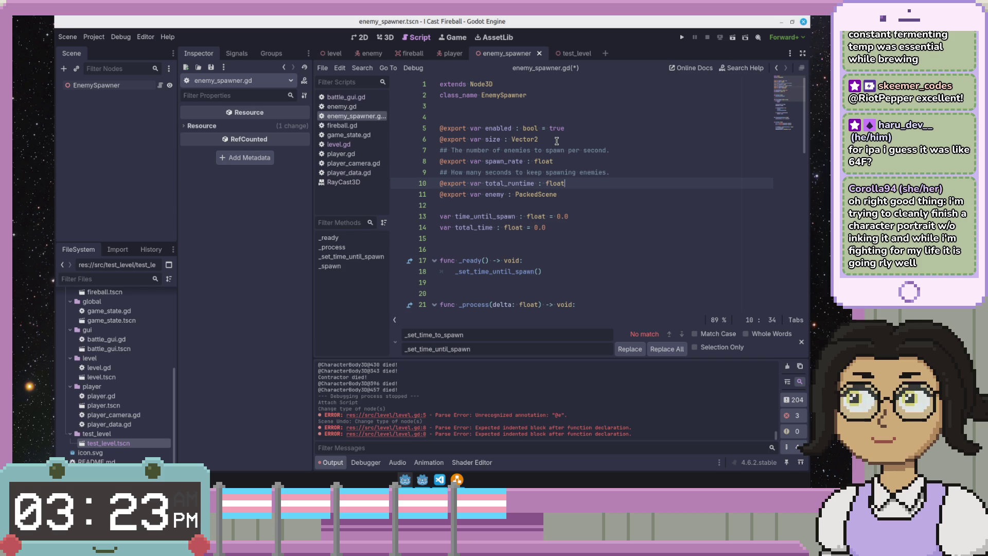
key(Up)
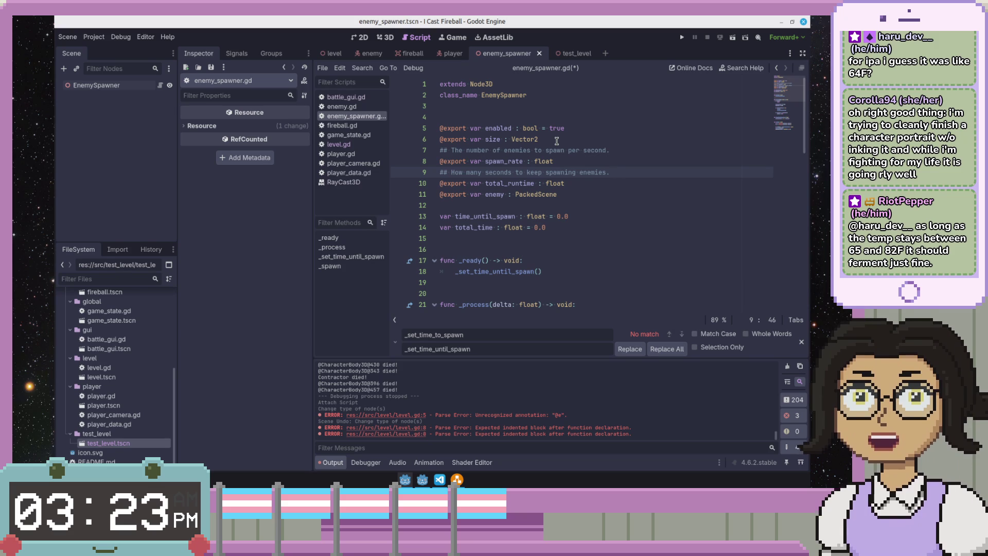
key(Up)
key(Up)
key(Up)
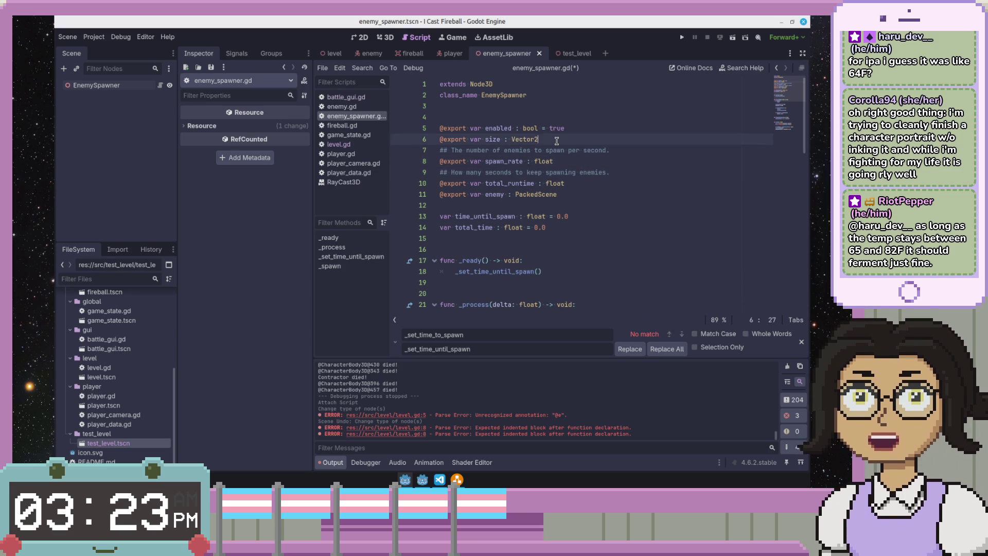
- Save enemy_spawner.gd and return to the enabled export line
key(Up)
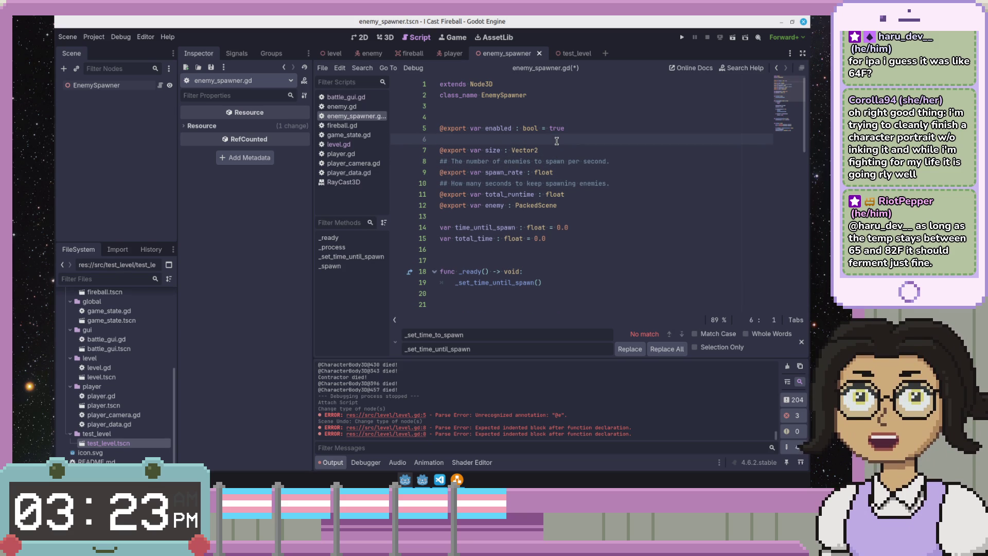
key(ctrl+s)
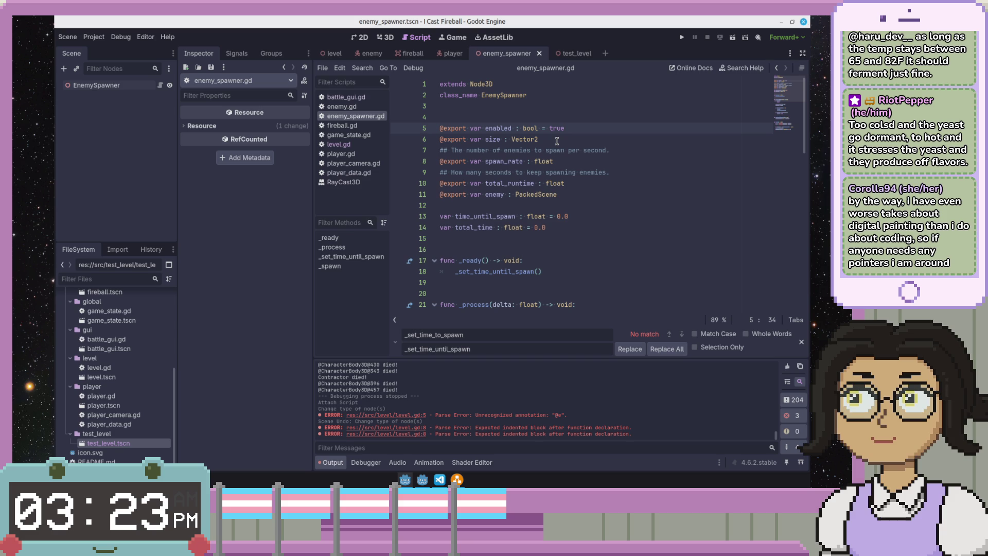
key(Down)
key(Down)
key(Down)
key(Up)
key(Up)
key(Up)
click(591, 137)
click(599, 125)
scroll(595, 128, down, 5)
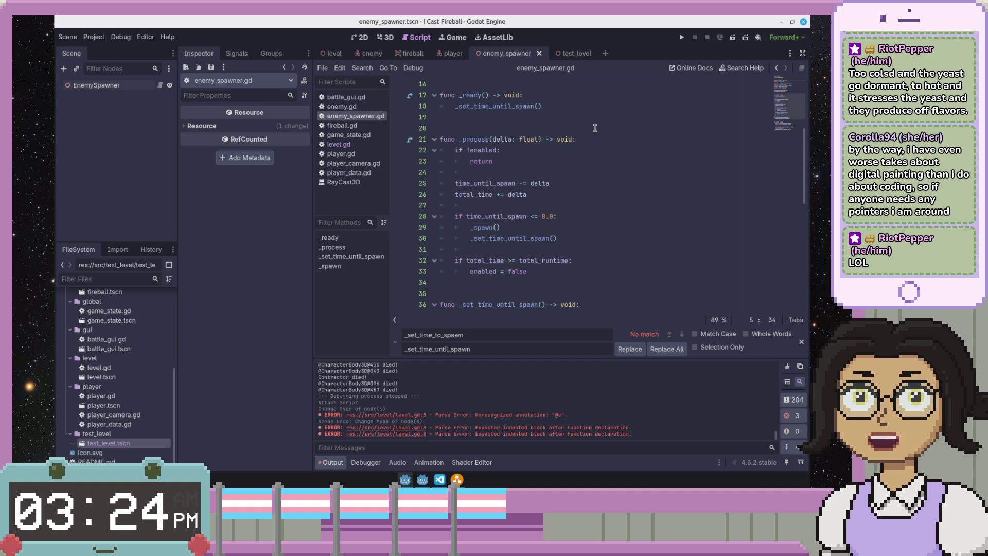
- Move through the empty lines around the _ready function
click(595, 128)
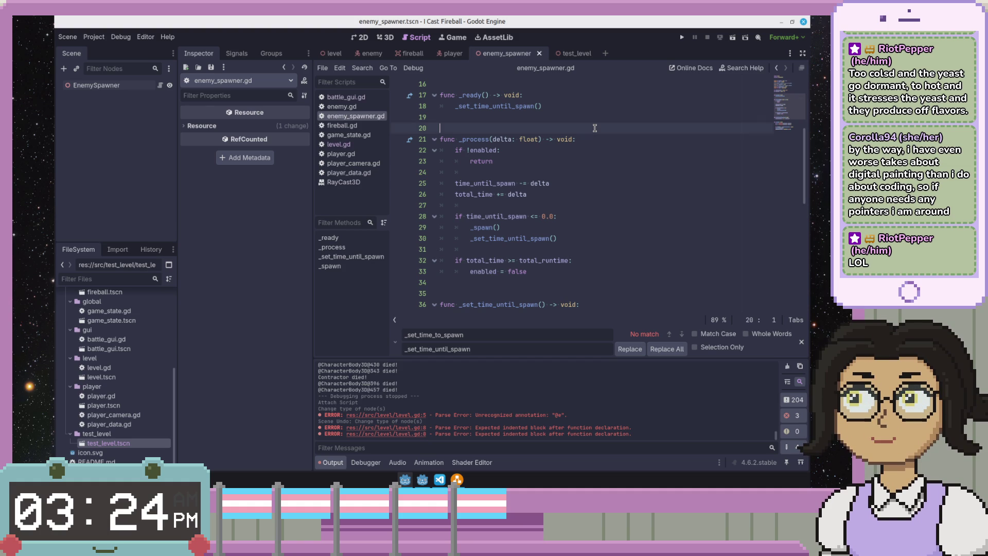
scroll(595, 129, down, 1)
scroll(577, 154, up, 3)
click(498, 175)
click(500, 181)
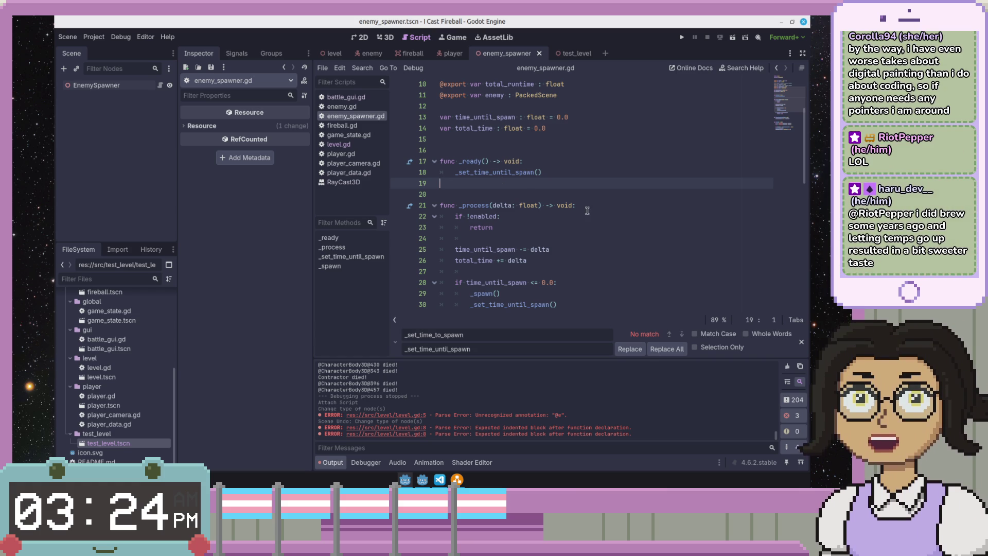
click(610, 192)
scroll(578, 221, down, 1)
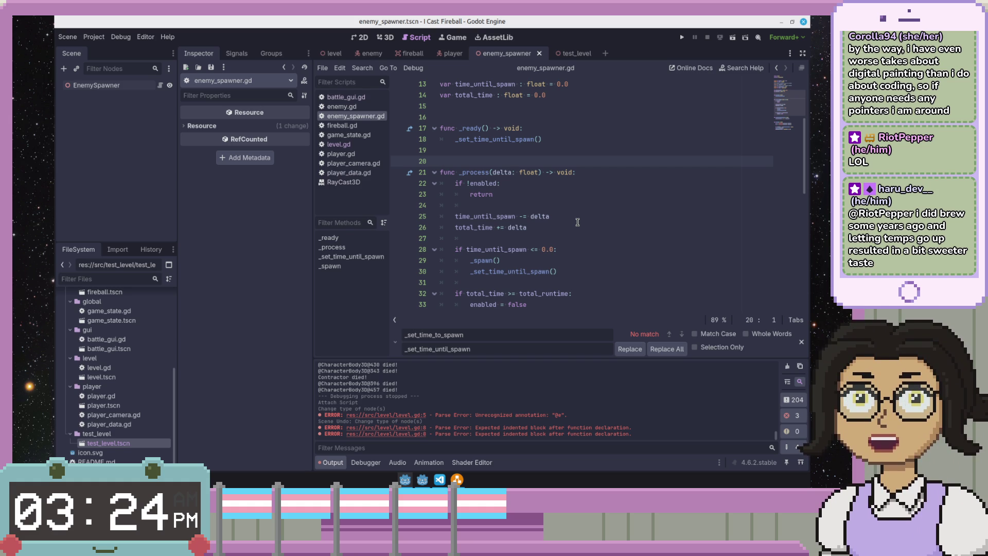
- Step through the _process code and back up to the size and enabled exports
click(578, 223)
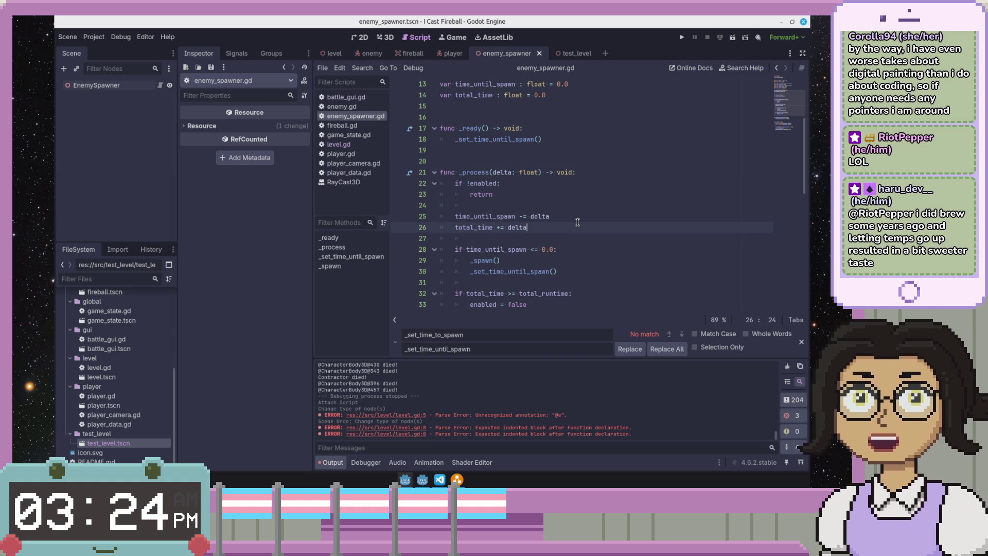
click(581, 219)
click(580, 208)
scroll(580, 208, up, 3)
scroll(580, 208, up, 1)
click(580, 208)
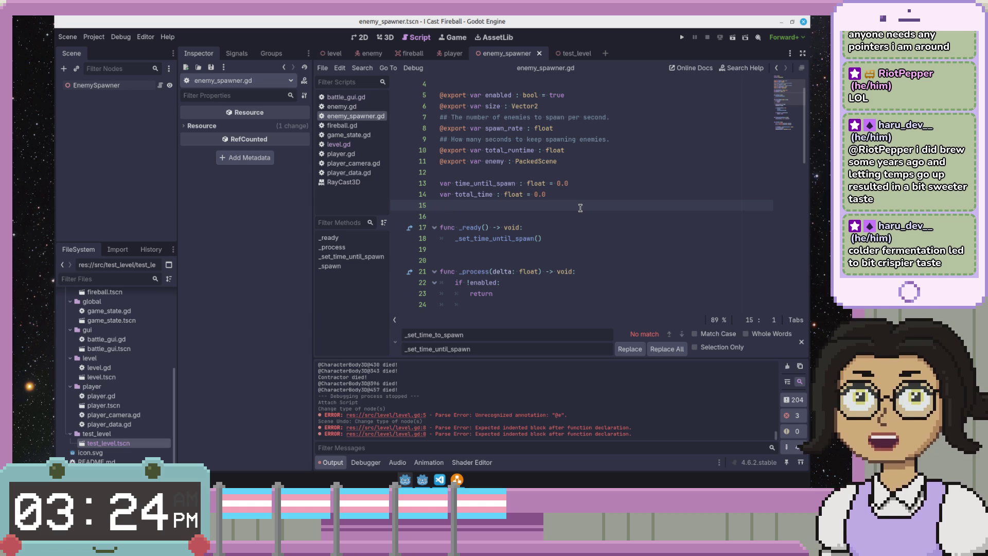
click(583, 184)
click(593, 159)
click(607, 151)
click(640, 111)
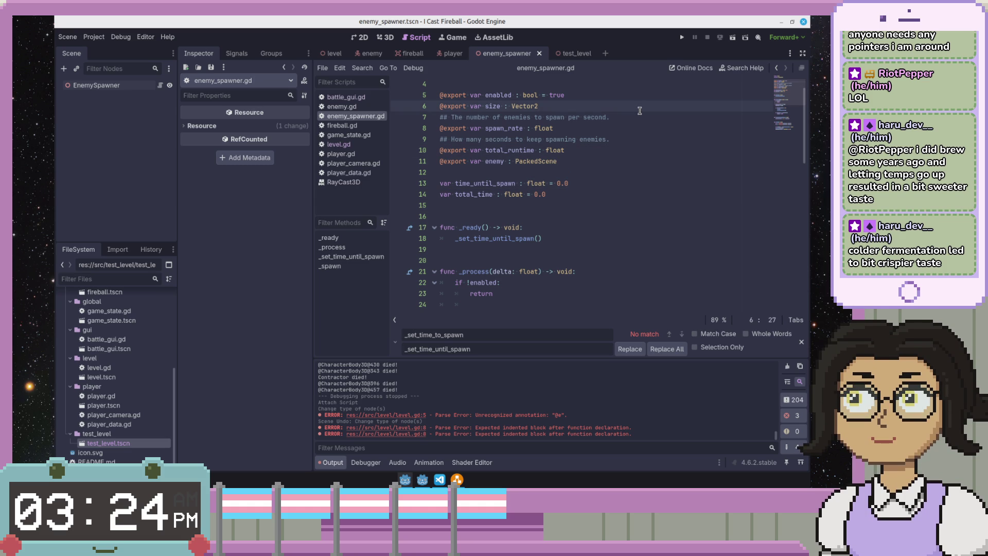
click(640, 98)
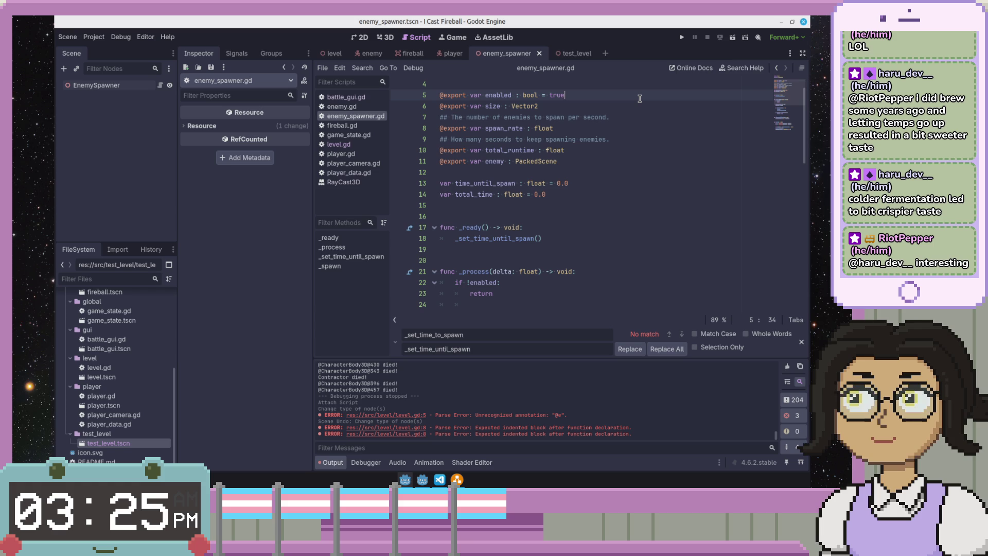
- Add the comment '## The size of the area where the enemies will be spawned.' above the size export
key(Return)
text(## The area ar)
key(BackSpace)
key(BackSpace)
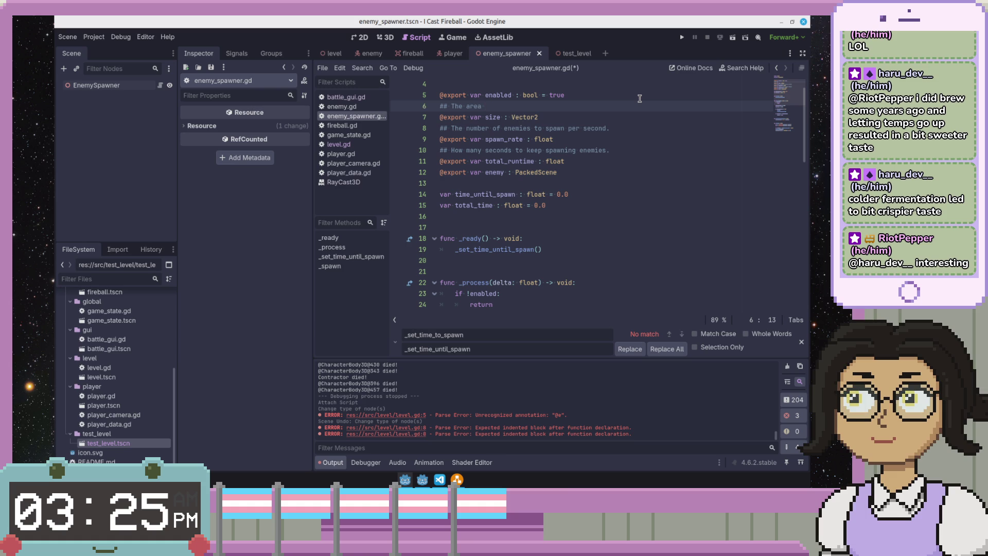
text(wh)
key(BackSpace)
key(BackSpace)
key(BackSpace)
text(area)
key(BackSpace)
key(BackSpace)
key(BackSpace)
text(so)
text(ze of the area)
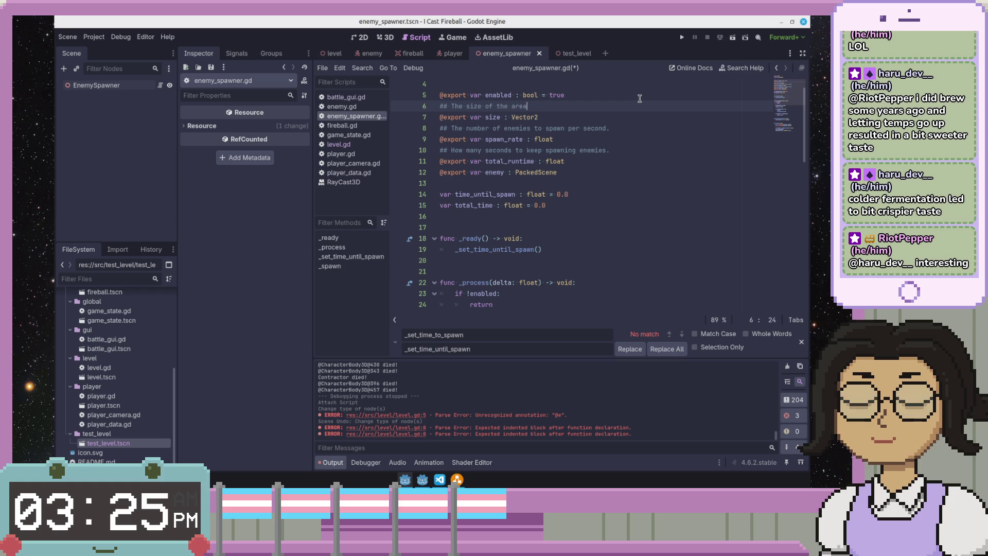
text( here the )
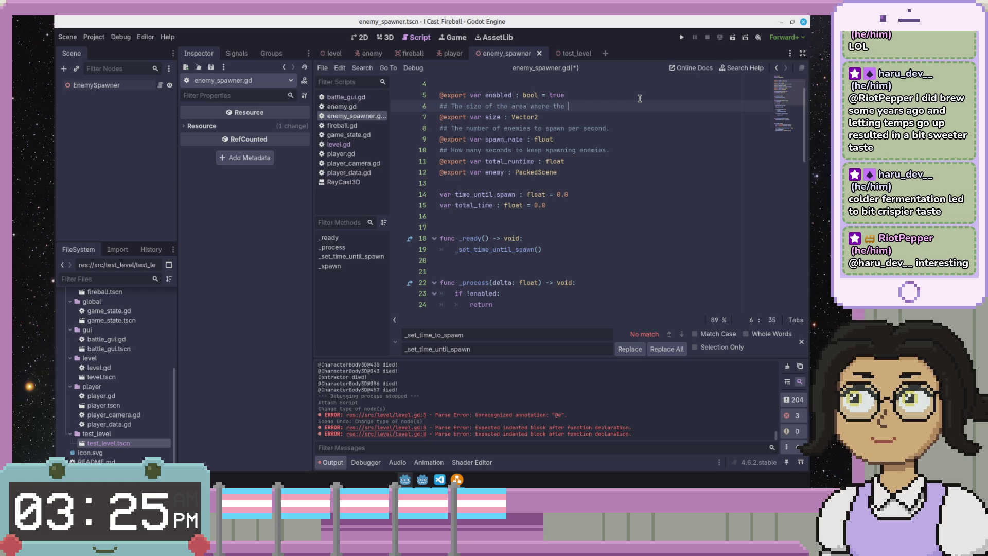
text(nemies will be )
text(spawned)
text(.)
- Save enemy_spawner.gd and move the caret to the end of the enabled export
key(ctrl+s)
key(Up)
key(Up)
key(Up)
key(Down)
key(Down)
key(Down)
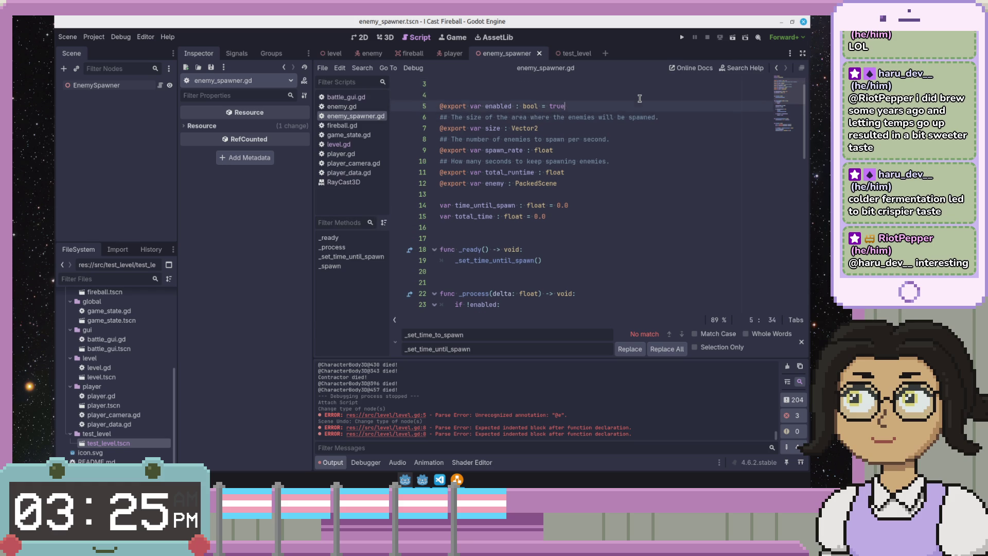
key(Up)
key(Up)
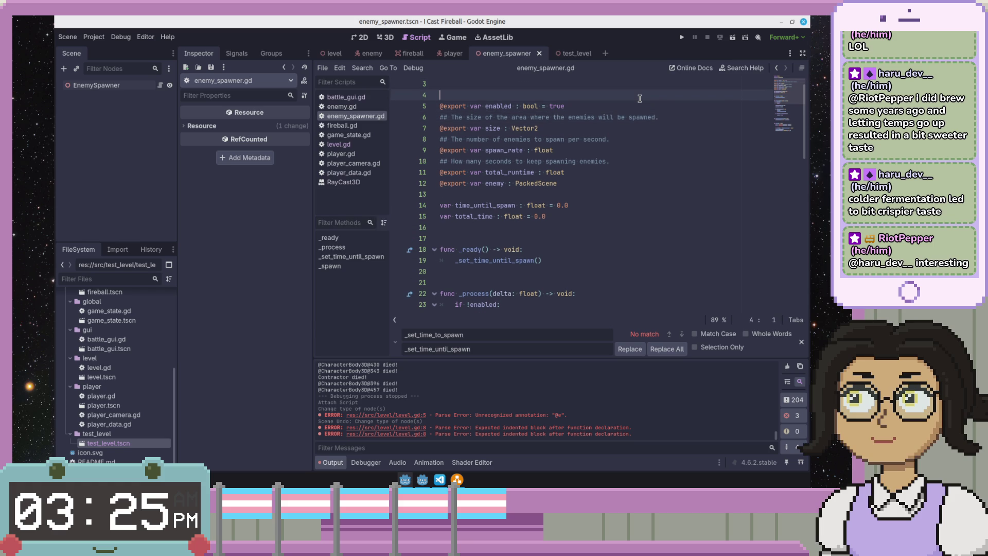
key(Down)
key(End)
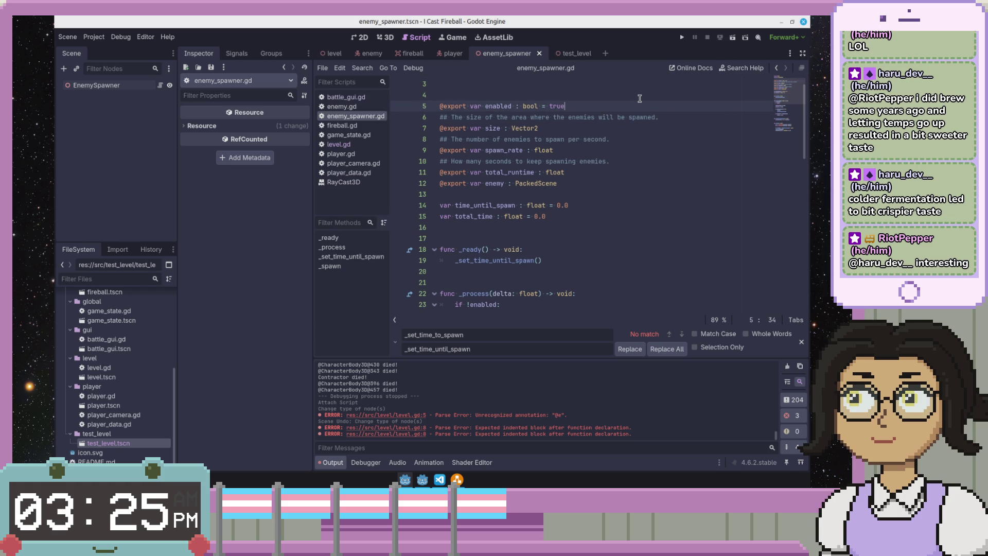
double_click(498, 105)
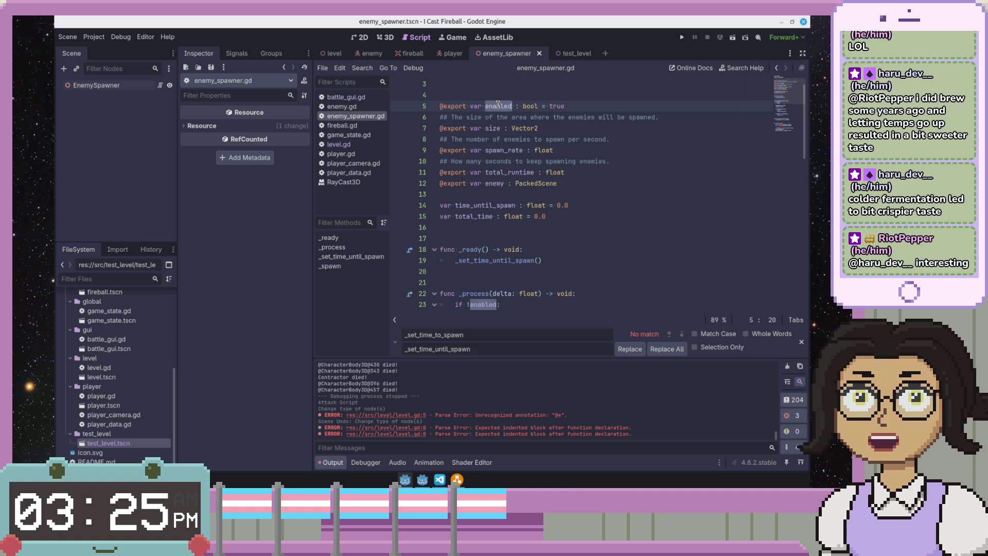
scroll(498, 105, down, 4)
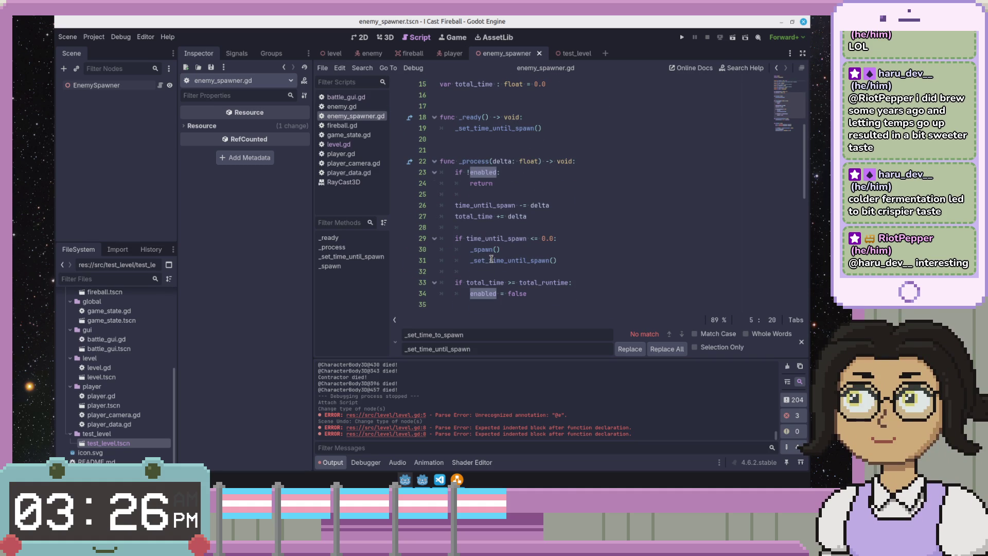
click(527, 293)
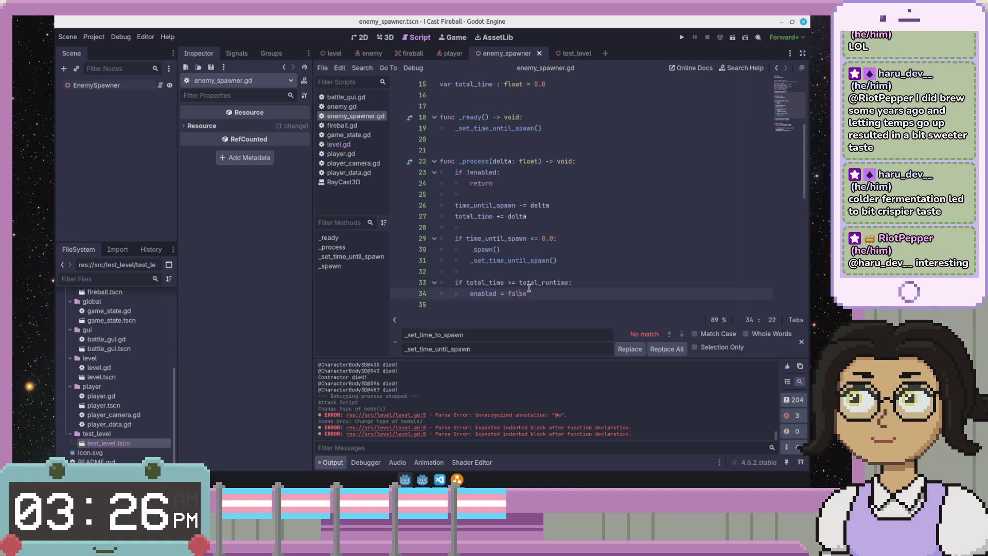
scroll(536, 290, up, 5)
click(536, 290)
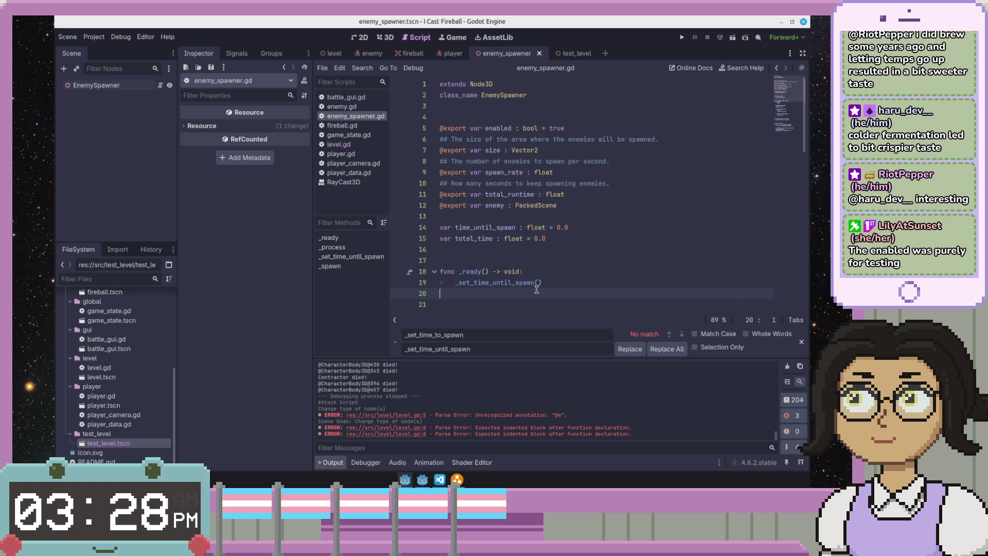
- Review the enemy_spawner.gd exports and _process code, then bring the draw.io diagram forward
click(487, 128)
scroll(497, 137, down, 1)
scroll(497, 137, down, 3)
click(545, 204)
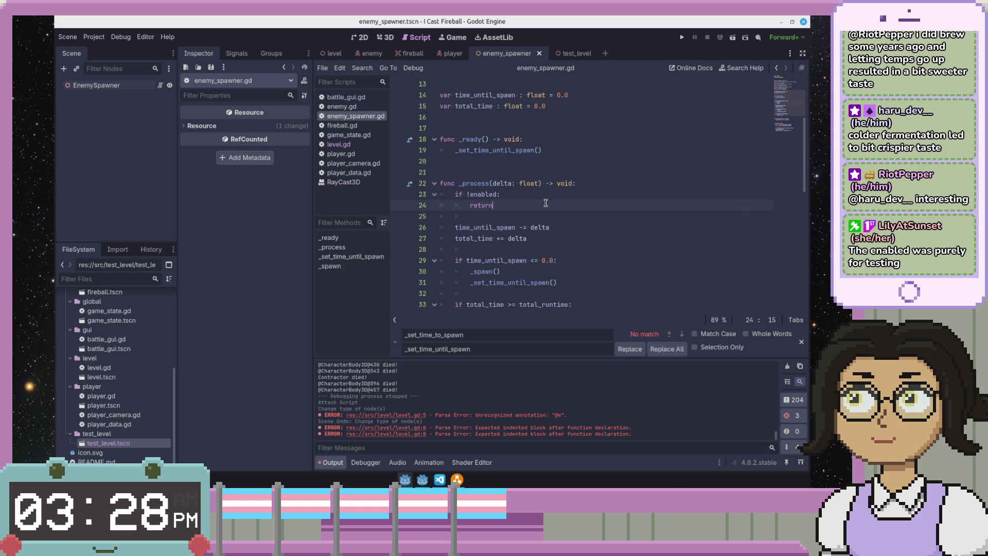
scroll(546, 203, down, 3)
scroll(546, 202, down, 1)
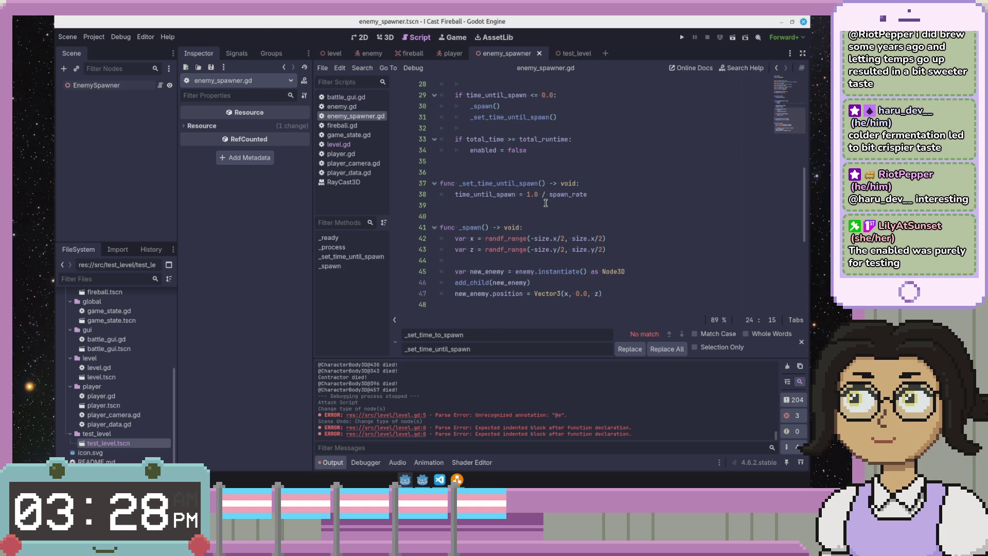
scroll(545, 203, up, 8)
scroll(546, 203, up, 1)
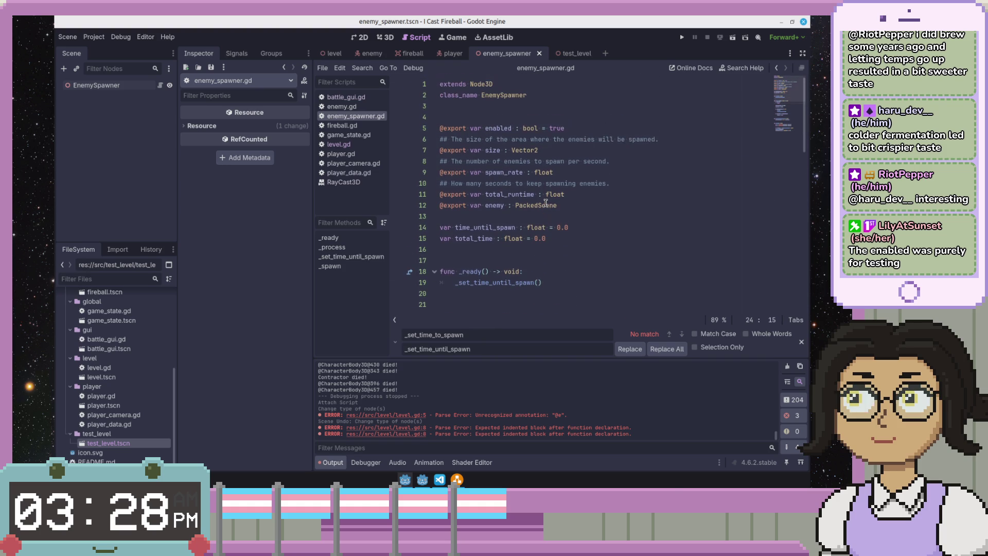
click(596, 198)
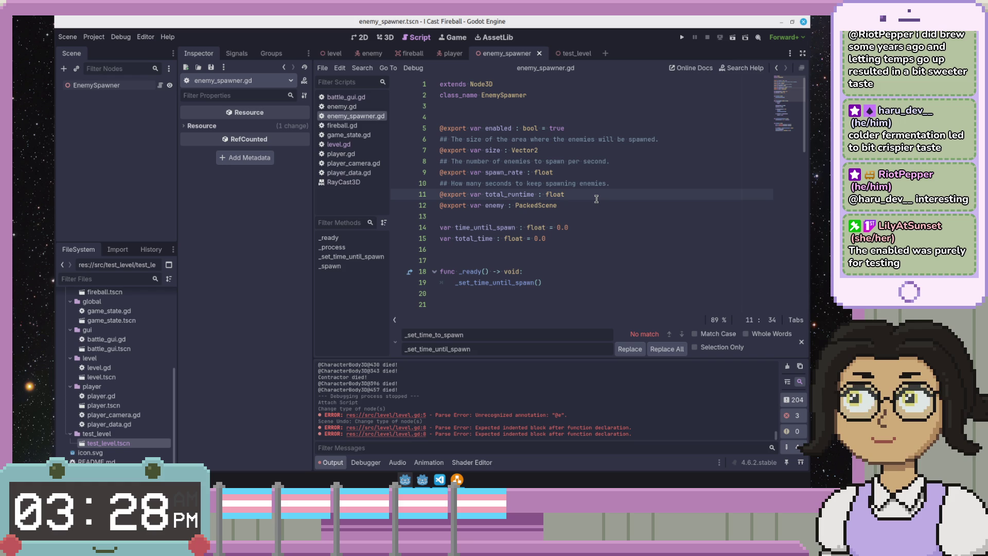
click(457, 479)
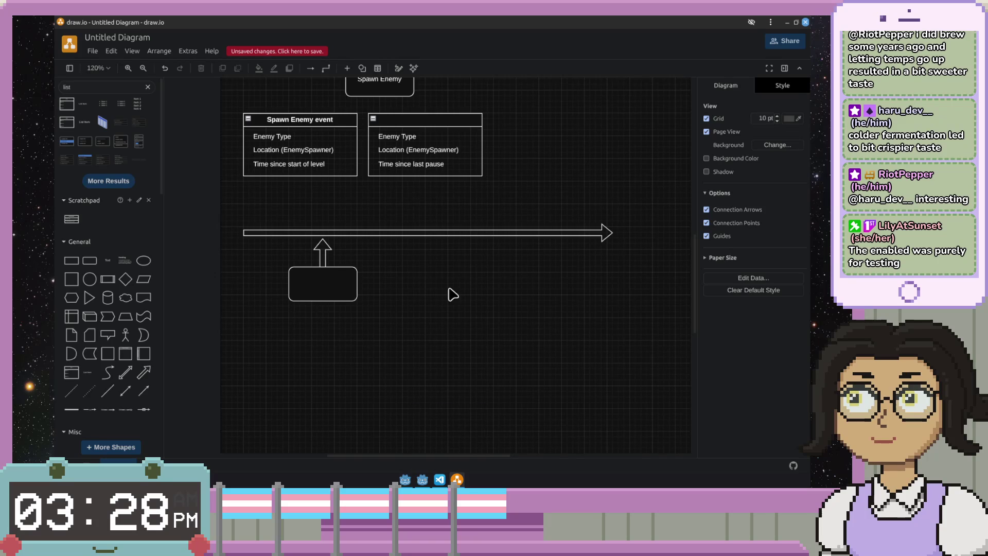
- Clear the Enemy Type text from the Spawn Enemy event list's first row
drag(408, 276, 470, 319)
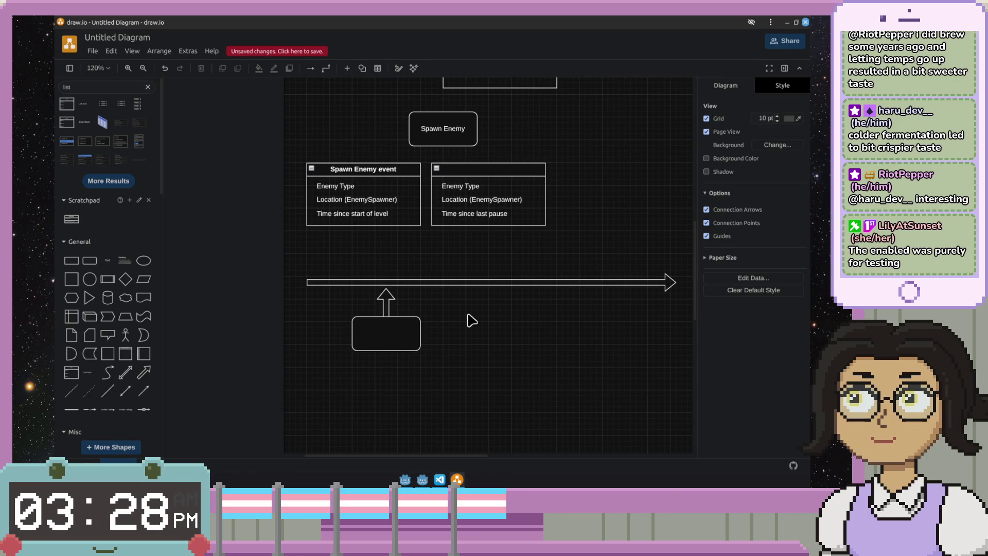
click(374, 199)
double_click(390, 201)
click(397, 187)
double_click(396, 200)
click(395, 186)
double_click(395, 186)
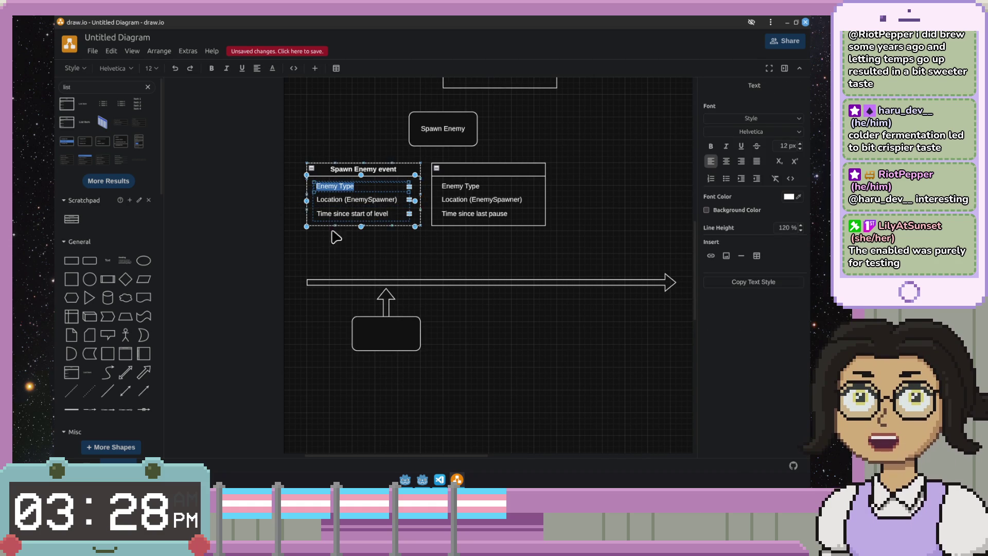
key(BackSpace)
key(Escape)
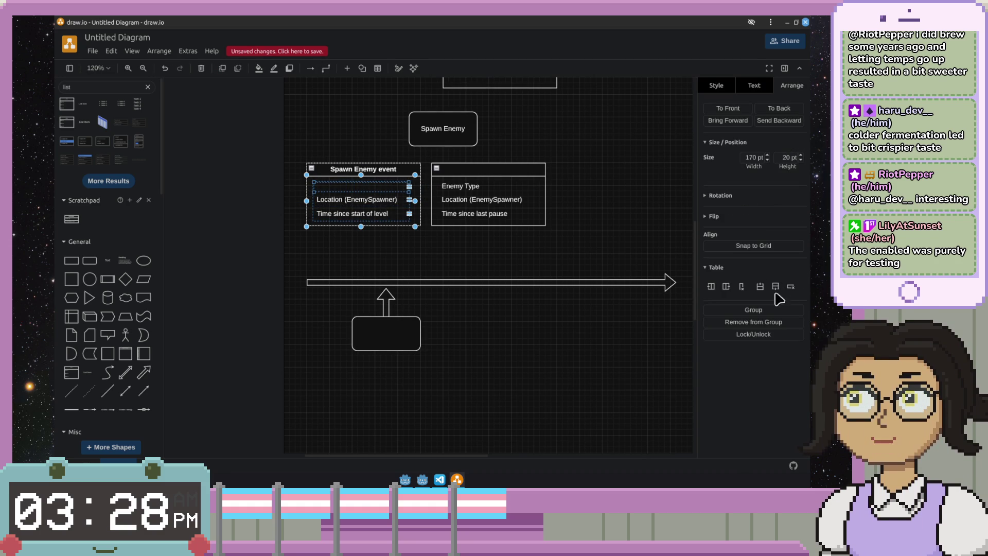
- Delete the emptied row through its context menu, then undo the deletion
right_click(384, 188)
click(379, 199)
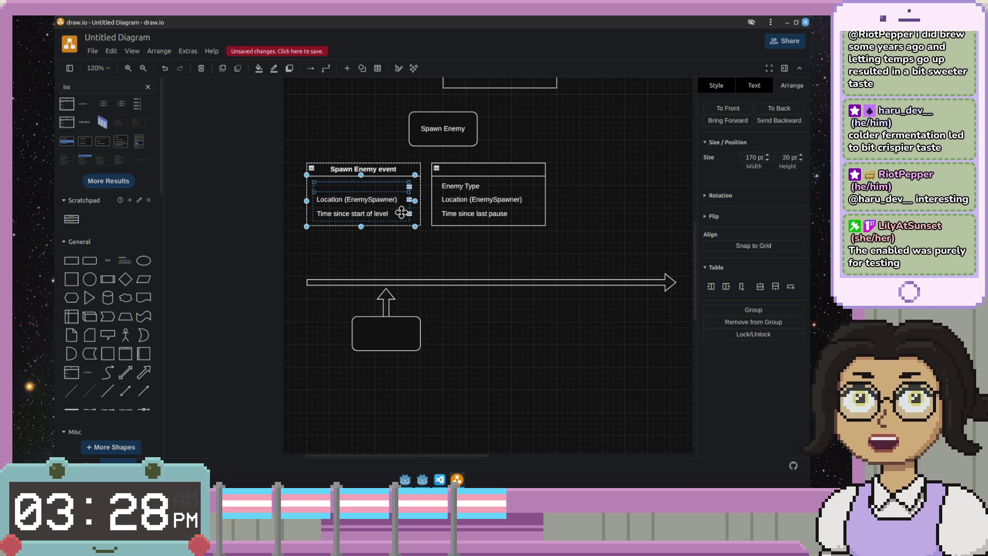
right_click(379, 188)
click(390, 196)
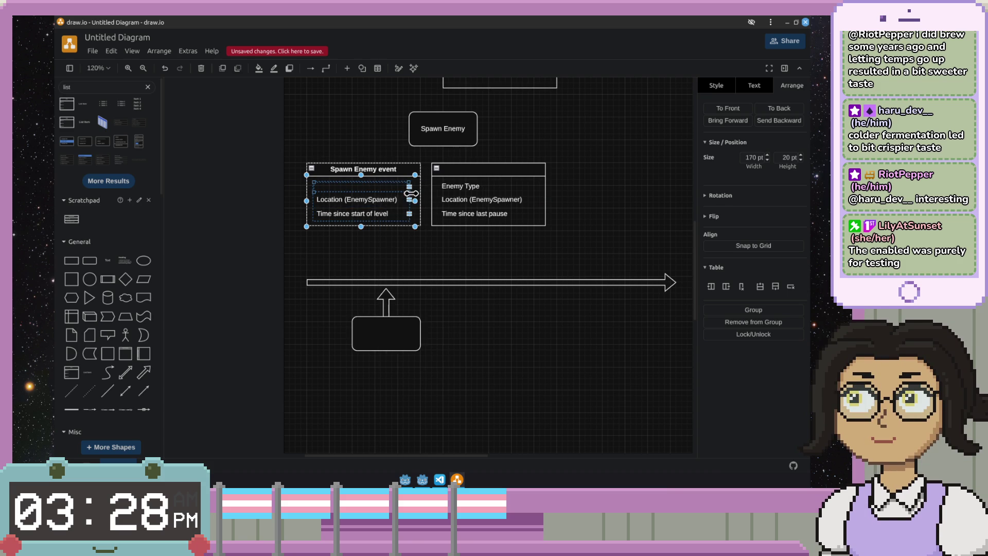
key(ctrl+z)
- Remove the empty first row and rename the Location row to EnemySpawner
click(790, 293)
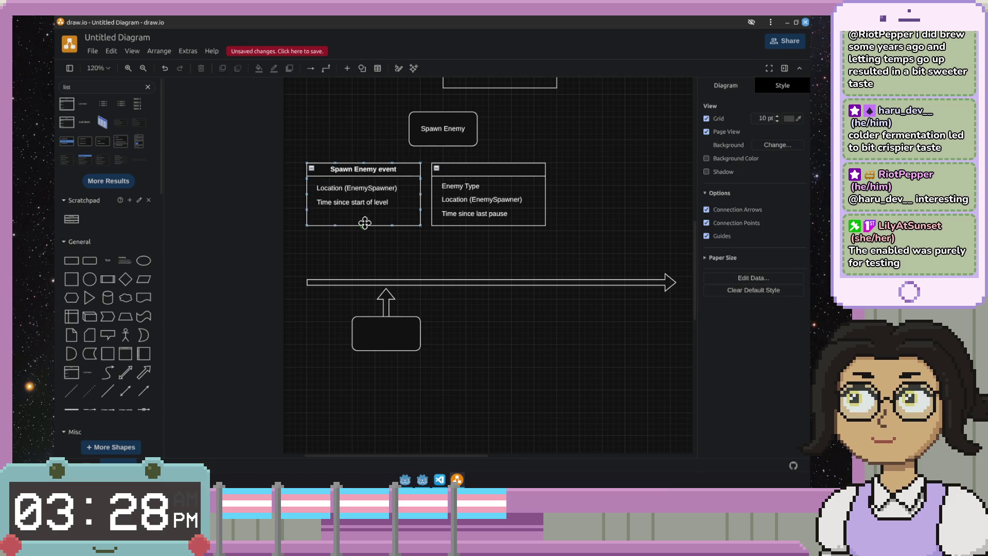
double_click(386, 188)
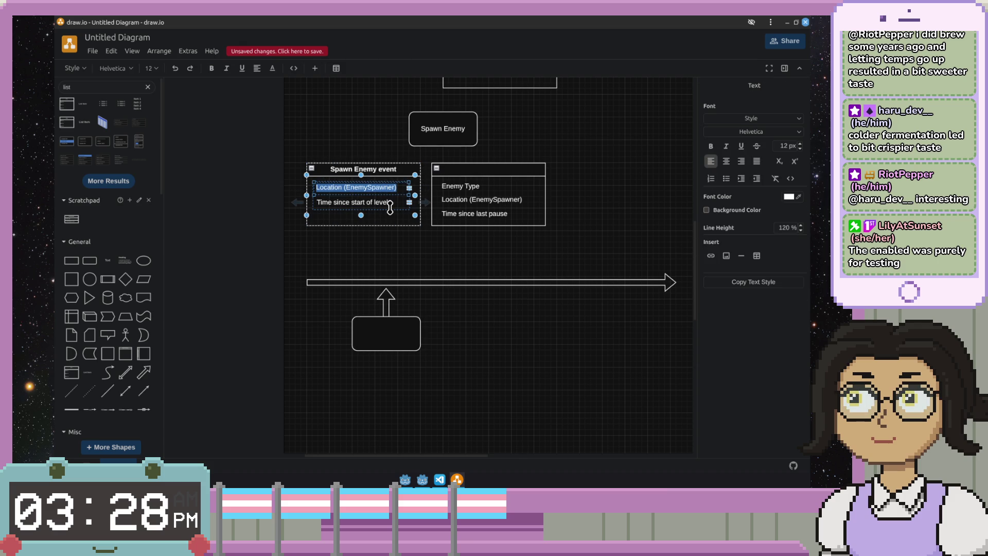
text(EnemySpa)
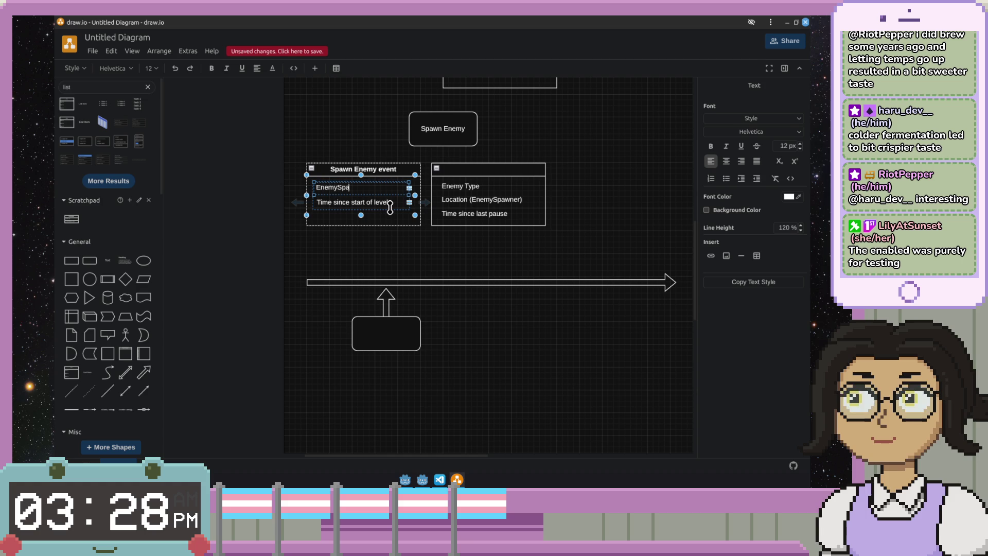
text(wner)
key(ctrl+s)
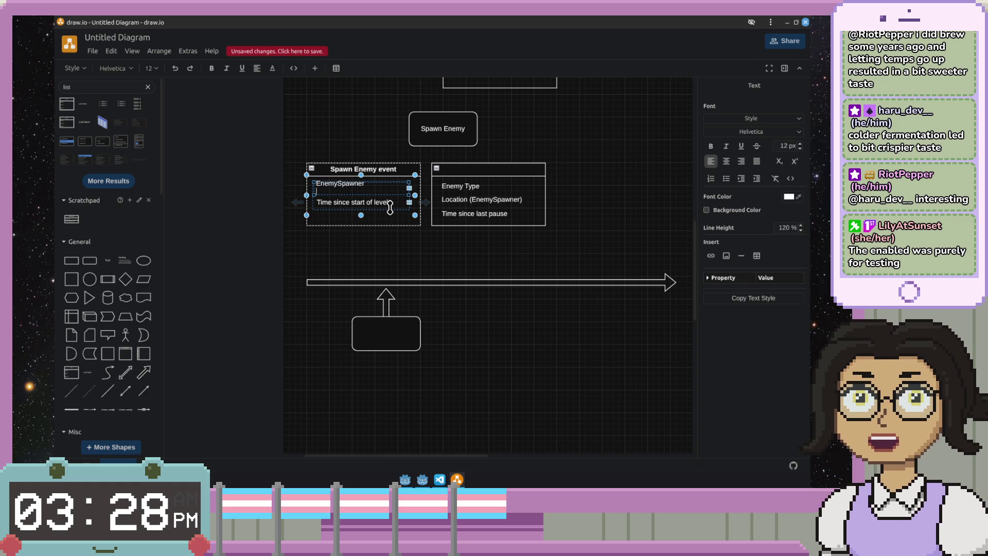
key(Escape)
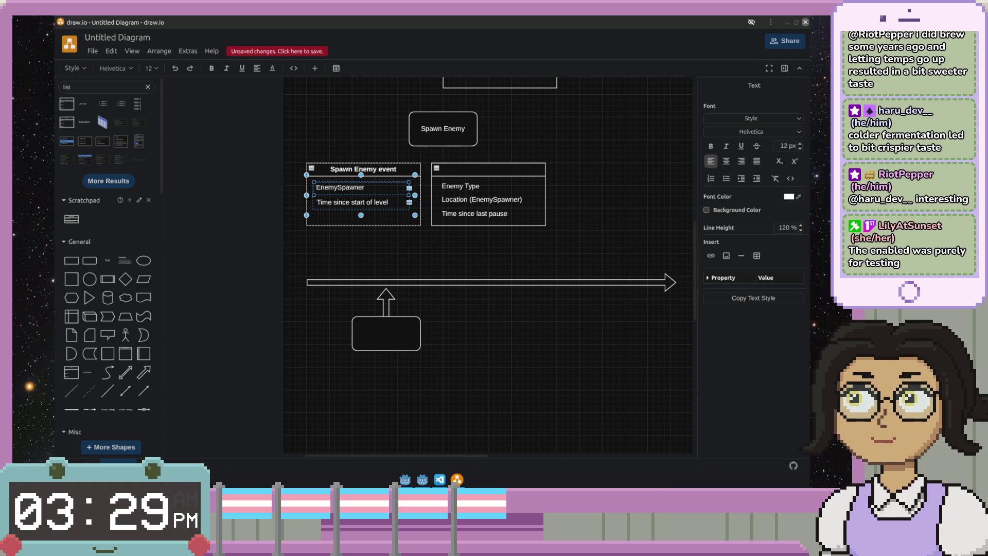
click(357, 246)
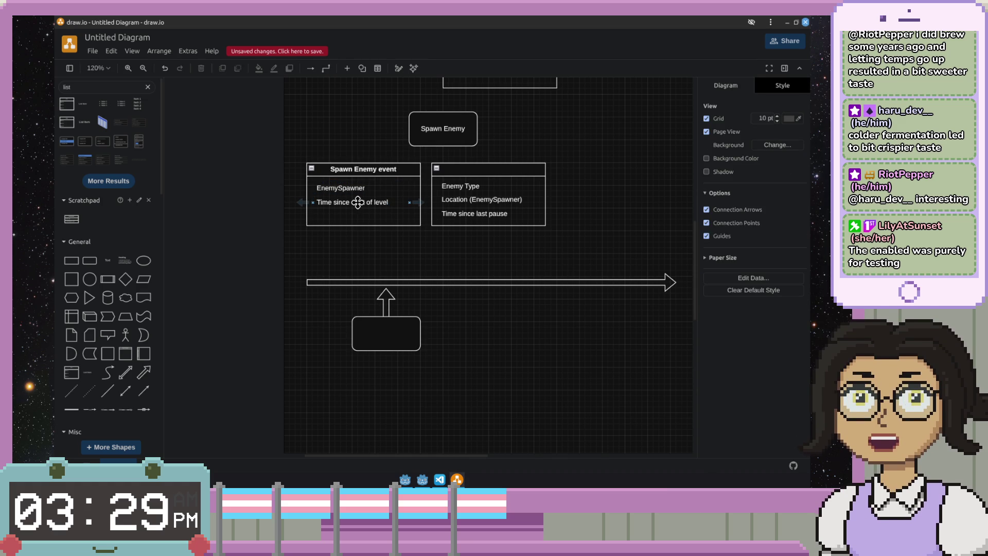
click(364, 223)
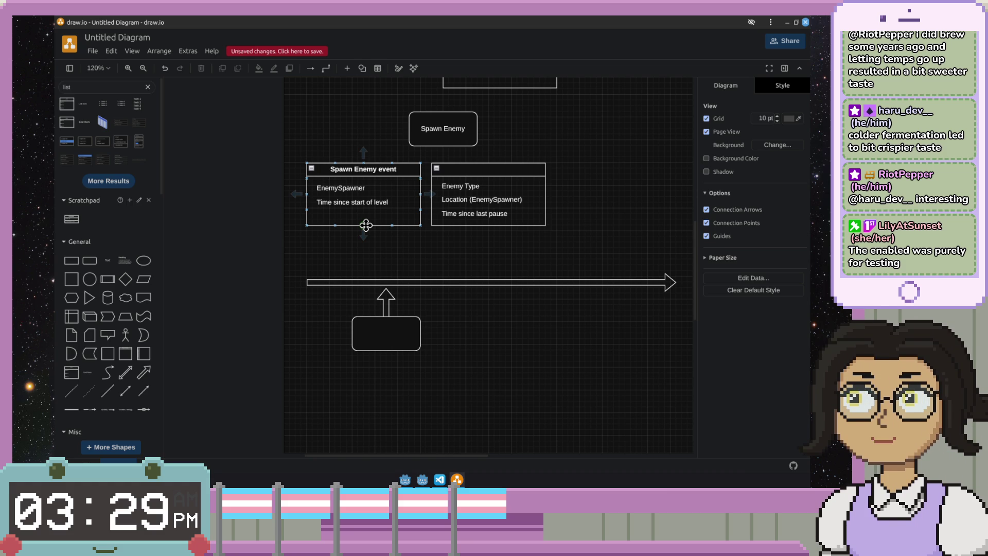
key(Escape)
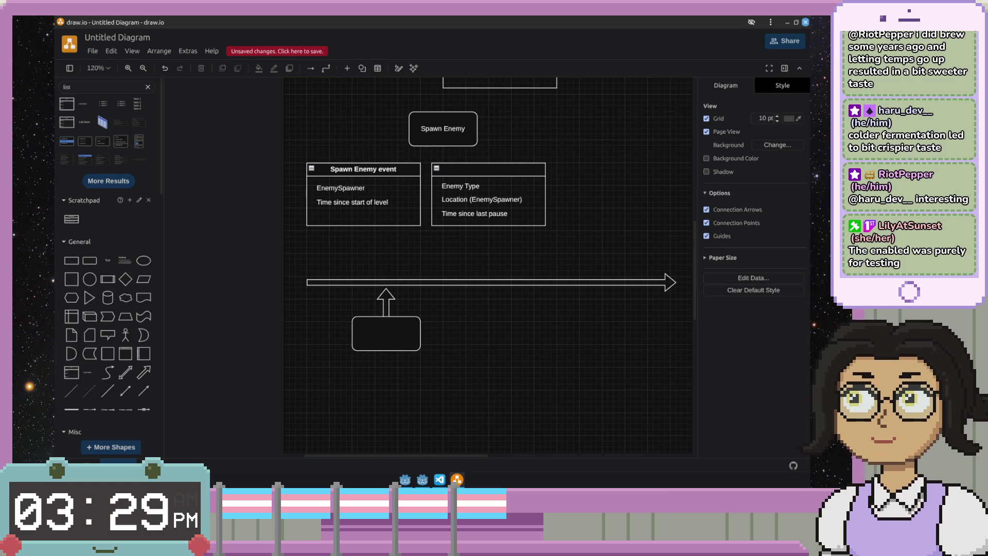